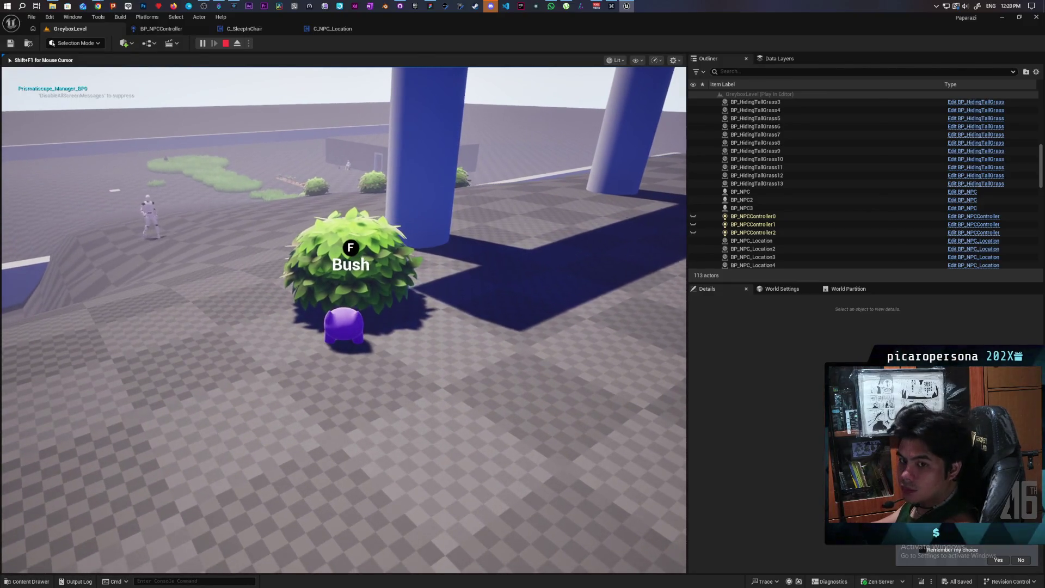
- Open the BP_NPCController graph, resume from its breakpoint, and walk the character forward with W
{"action": "left_click", "coordinate": [161, 28]}
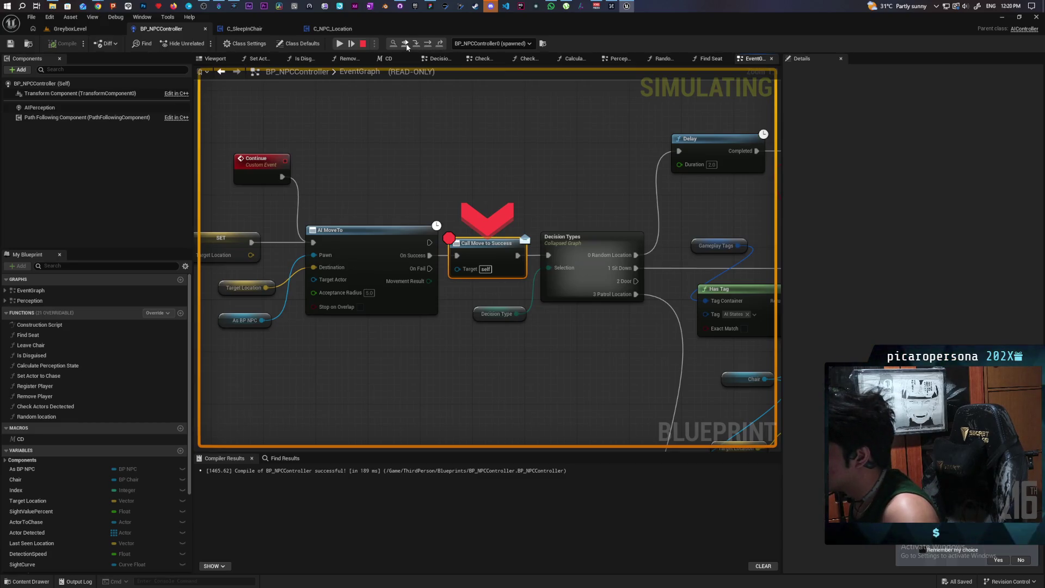
{"action": "left_click", "coordinate": [406, 45]}
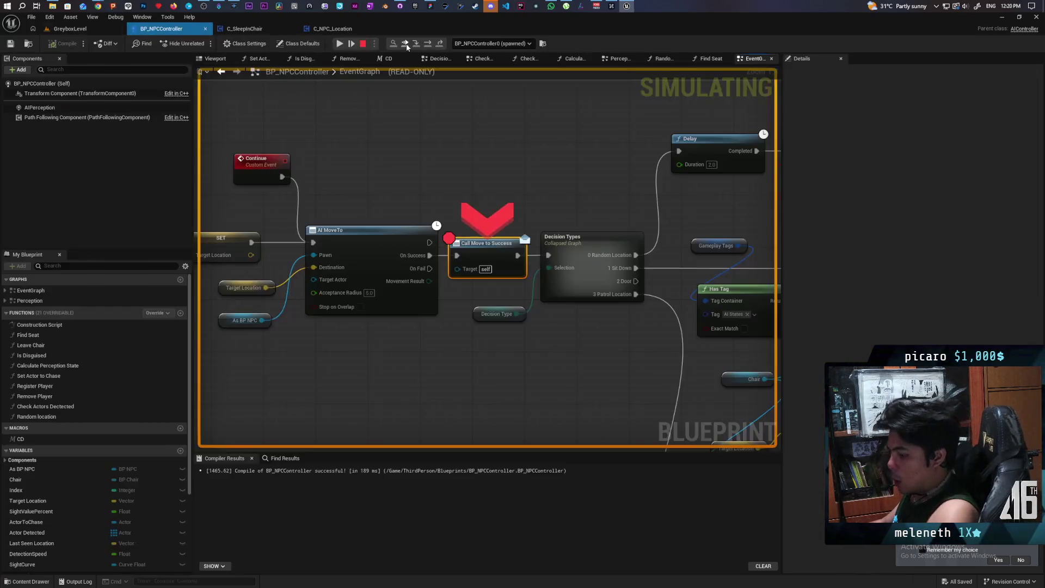
{"action": "left_click", "coordinate": [405, 44]}
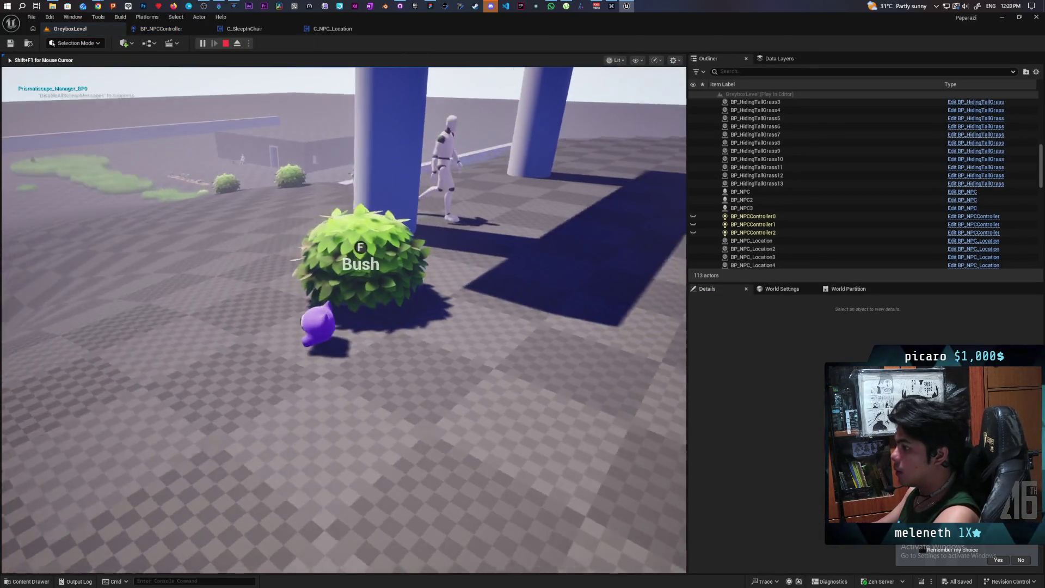
{"action": "key", "text": "w"}
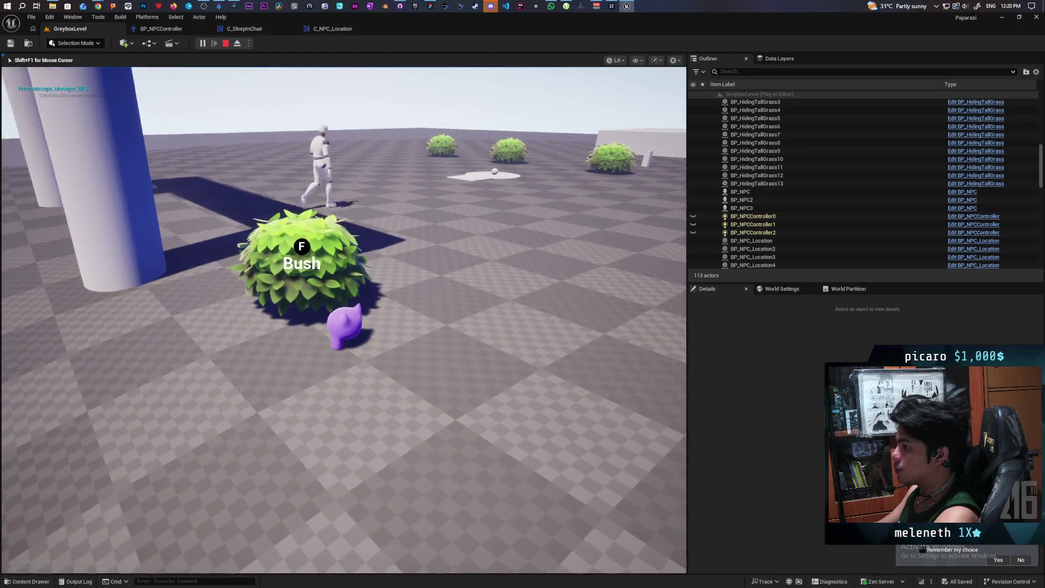
{"action": "key", "text": "w"}
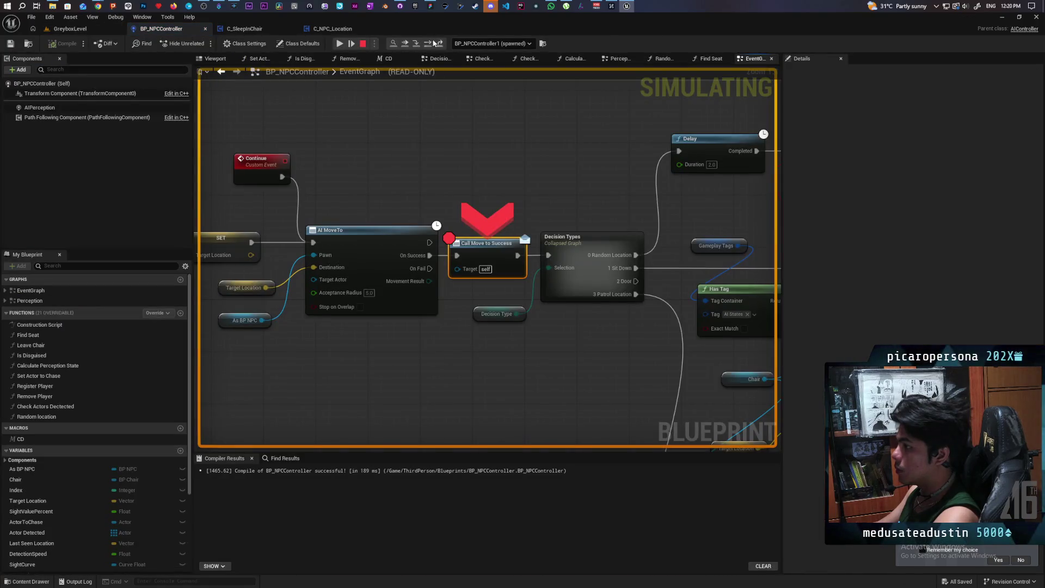
- Continue past the next breakpoint hits and run the character out beyond the pillars
{"action": "left_click", "coordinate": [405, 43]}
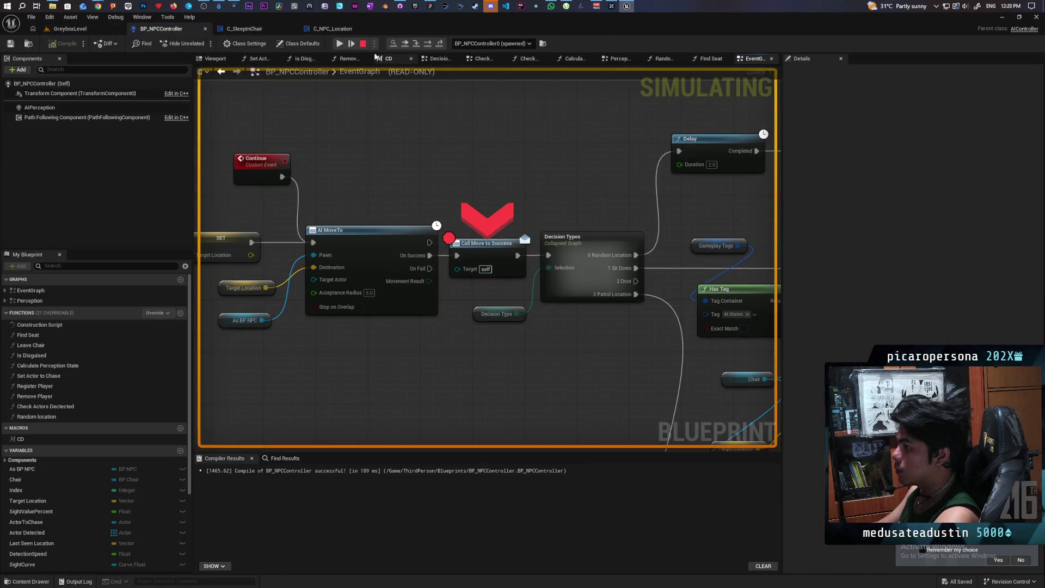
{"action": "left_click", "coordinate": [406, 43]}
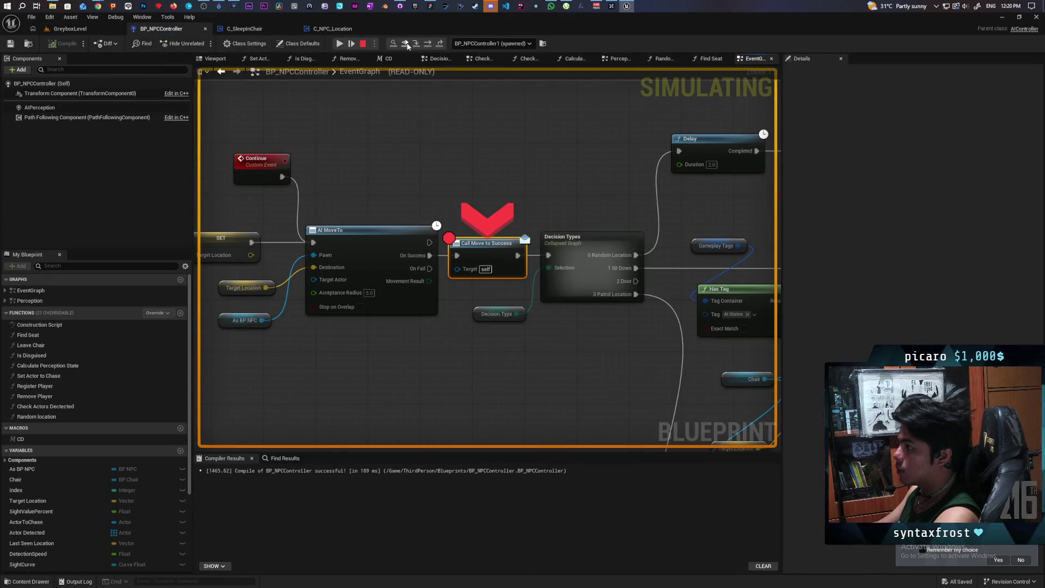
{"action": "left_click", "coordinate": [407, 44]}
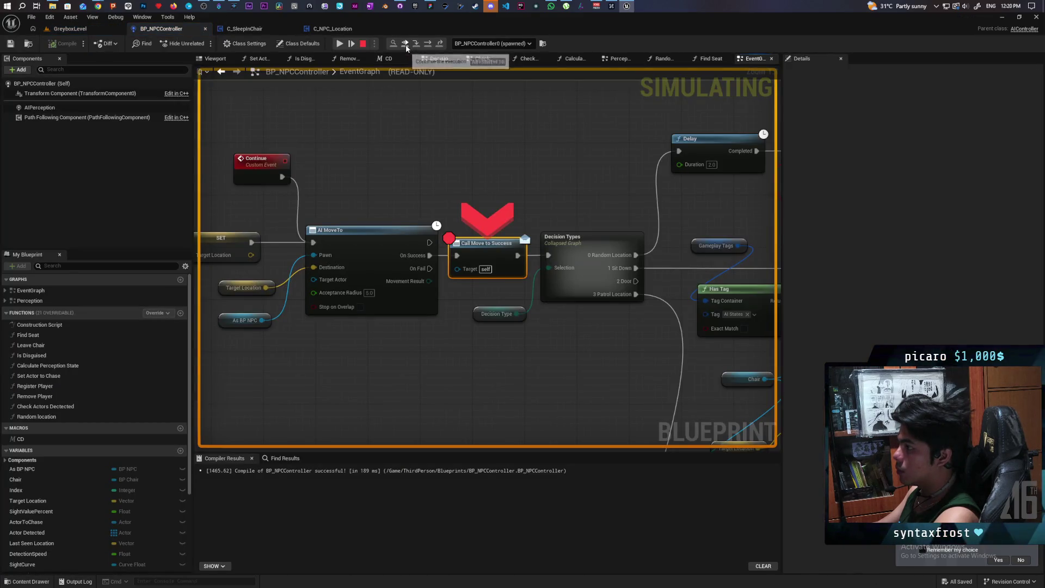
{"action": "left_click", "coordinate": [406, 44]}
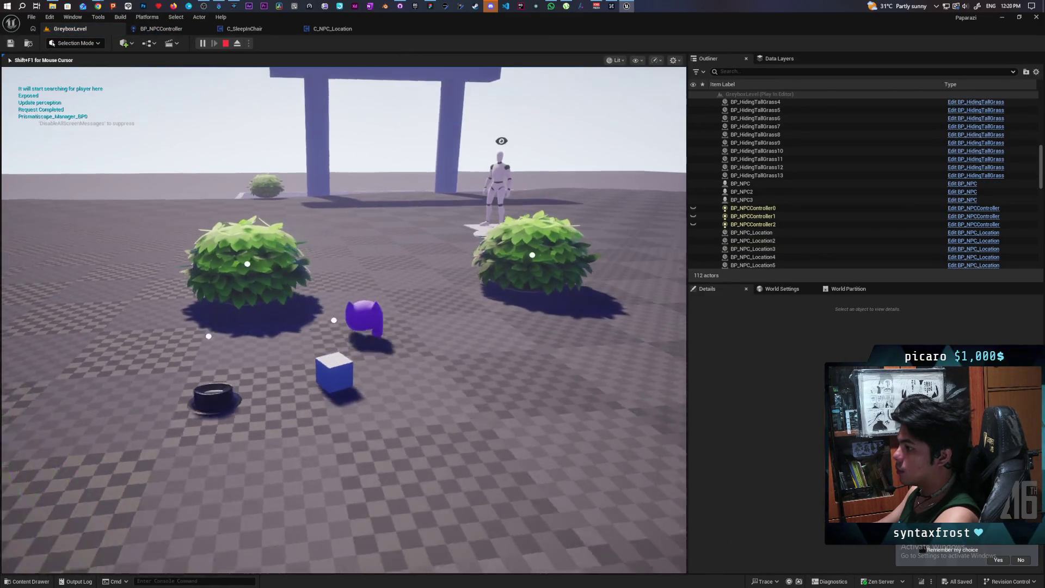
{"action": "key", "text": "w"}
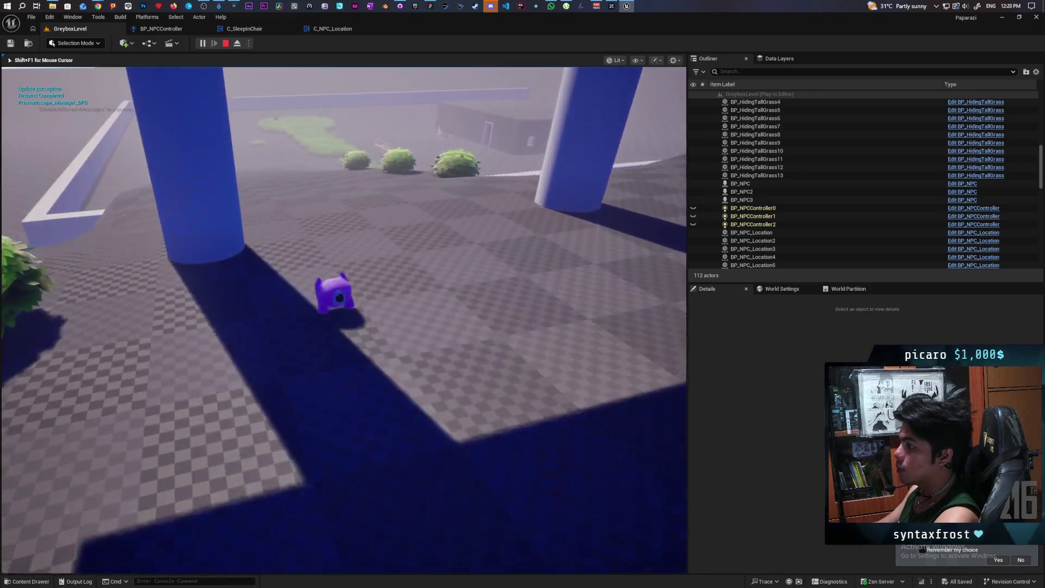
{"action": "key", "text": "w"}
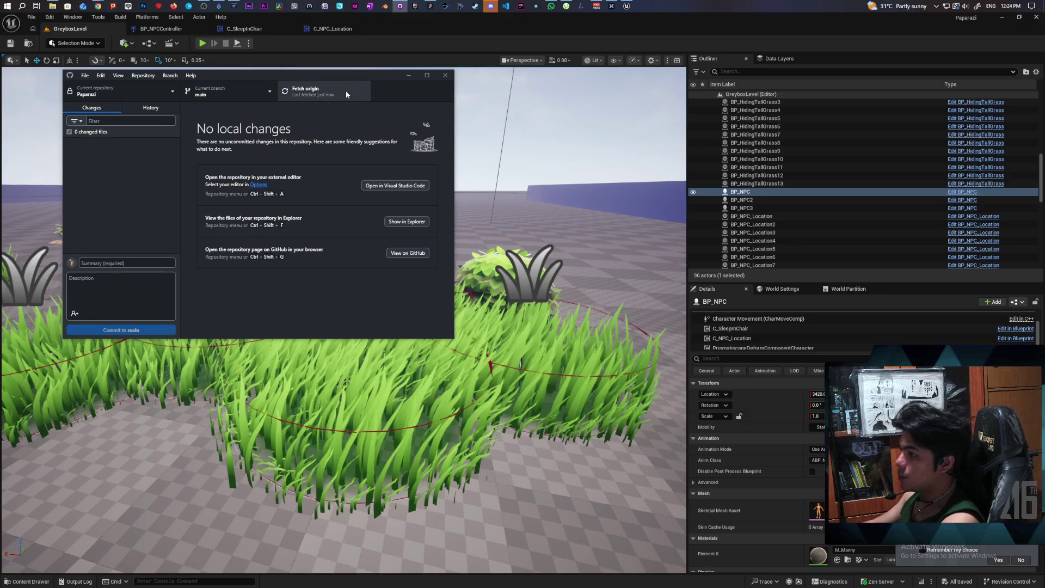
- Dismiss GitHub Desktop, since Paparazi has no local changes, and return to the Unreal level editor
{"action": "left_click", "coordinate": [326, 50]}
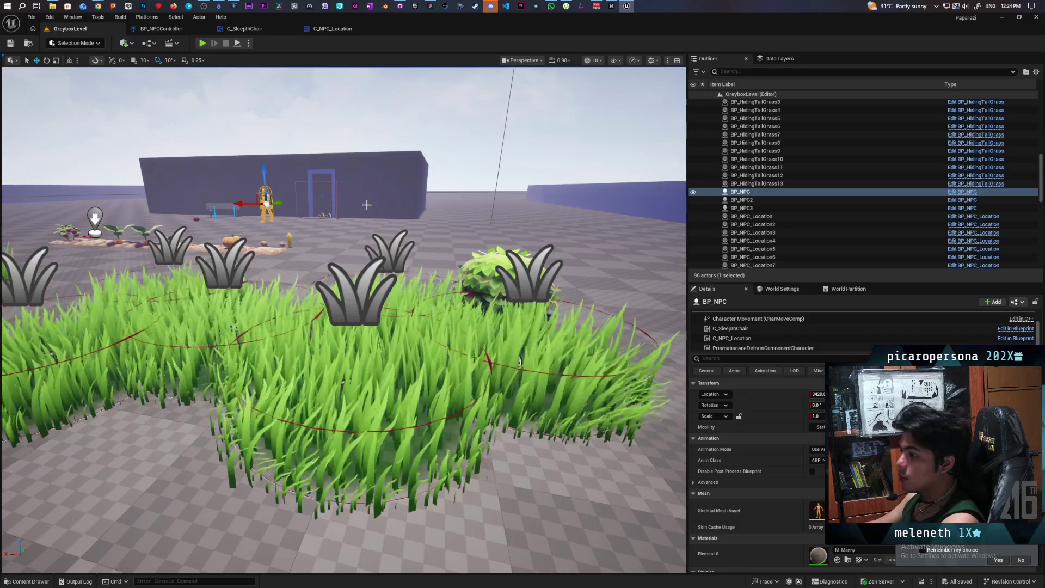
{"action": "mouse_move", "coordinate": [361, 198]}
{"action": "left_mouse_down"}
{"action": "mouse_move", "coordinate": [294, 261]}
{"action": "mouse_move", "coordinate": [294, 299]}
{"action": "mouse_move", "coordinate": [294, 261]}
{"action": "mouse_move", "coordinate": [294, 283]}
{"action": "mouse_move", "coordinate": [316, 278]}
{"action": "mouse_move", "coordinate": [280, 256]}
{"action": "mouse_move", "coordinate": [281, 286]}
{"action": "mouse_move", "coordinate": [267, 286]}
{"action": "mouse_move", "coordinate": [305, 286]}
{"action": "mouse_move", "coordinate": [297, 270]}
{"action": "left_mouse_up"}
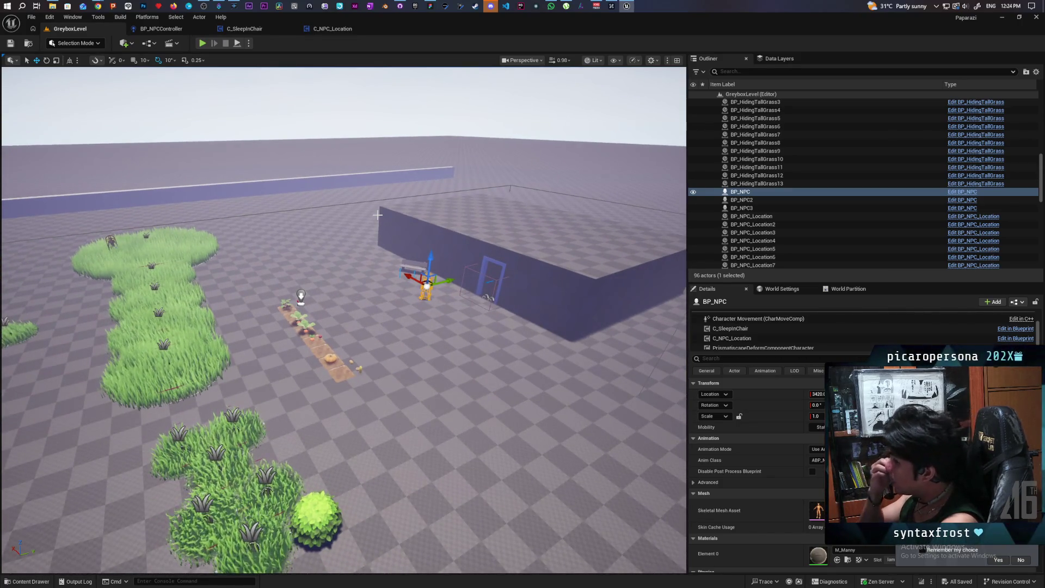
{"action": "mouse_move", "coordinate": [378, 215]}
{"action": "left_mouse_down"}
{"action": "mouse_move", "coordinate": [354, 158]}
{"action": "mouse_move", "coordinate": [354, 169]}
{"action": "mouse_move", "coordinate": [376, 169]}
{"action": "mouse_move", "coordinate": [452, 325]}
{"action": "left_mouse_up"}
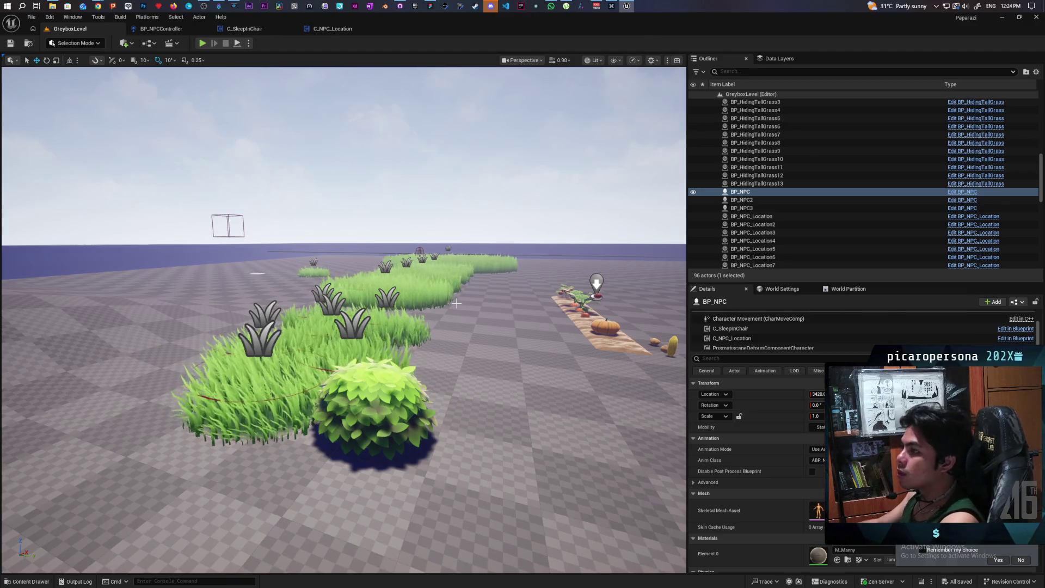
{"action": "left_click", "coordinate": [428, 6]}
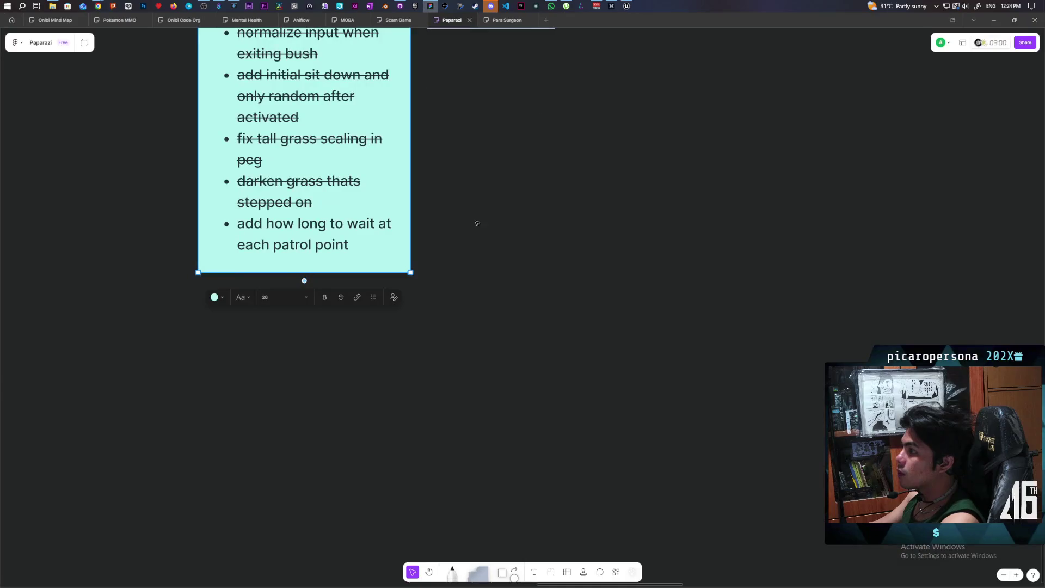
- Add a 'test ocean' bullet, strike through the patrol-point waiting bullet, then return to Unreal
{"action": "left_click", "coordinate": [360, 247]}
{"action": "type", "text": "test ocean"}
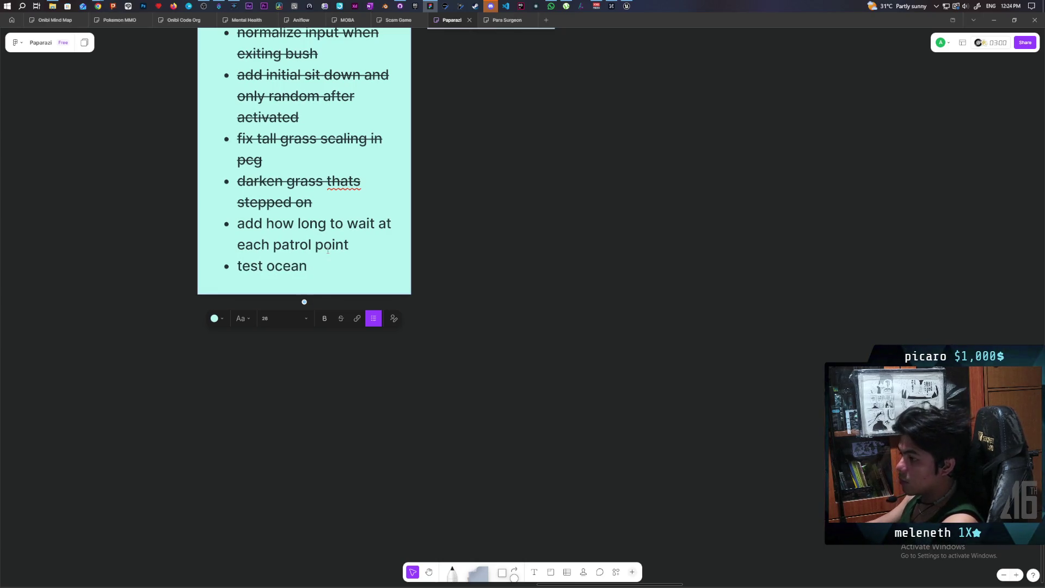
{"action": "triple_click", "coordinate": [297, 224]}
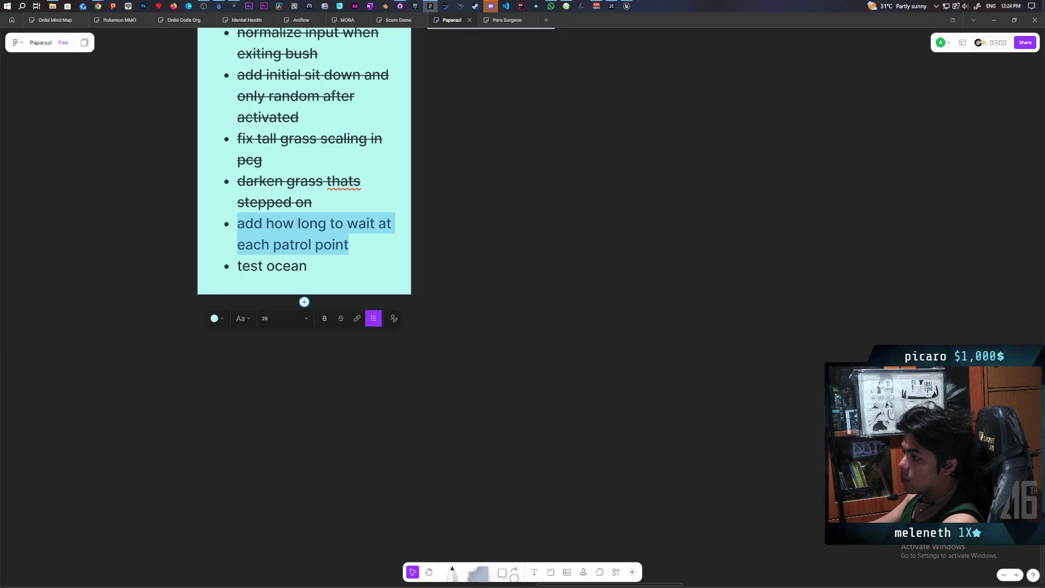
{"action": "left_click", "coordinate": [341, 318]}
{"action": "key", "text": "Escape"}
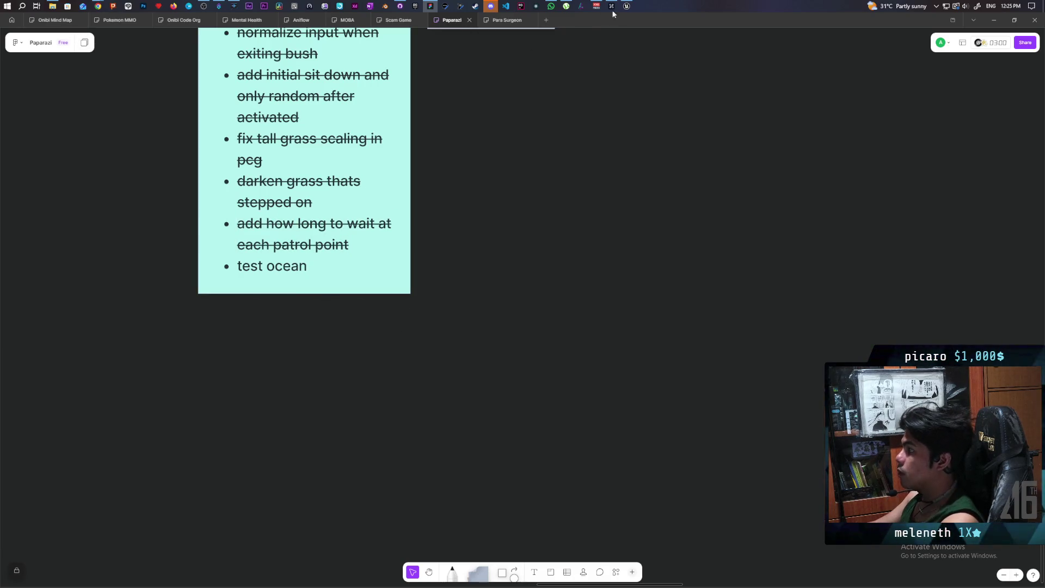
{"action": "left_click", "coordinate": [626, 7]}
- Fly the viewport across the level to the gate, then bring up the Epic Games Launcher library
{"action": "mouse_move", "coordinate": [495, 178]}
{"action": "left_mouse_down"}
{"action": "mouse_move", "coordinate": [487, 185]}
{"action": "mouse_move", "coordinate": [493, 161]}
{"action": "mouse_move", "coordinate": [539, 161]}
{"action": "mouse_move", "coordinate": [477, 169]}
{"action": "mouse_move", "coordinate": [465, 159]}
{"action": "mouse_move", "coordinate": [443, 181]}
{"action": "left_mouse_up"}
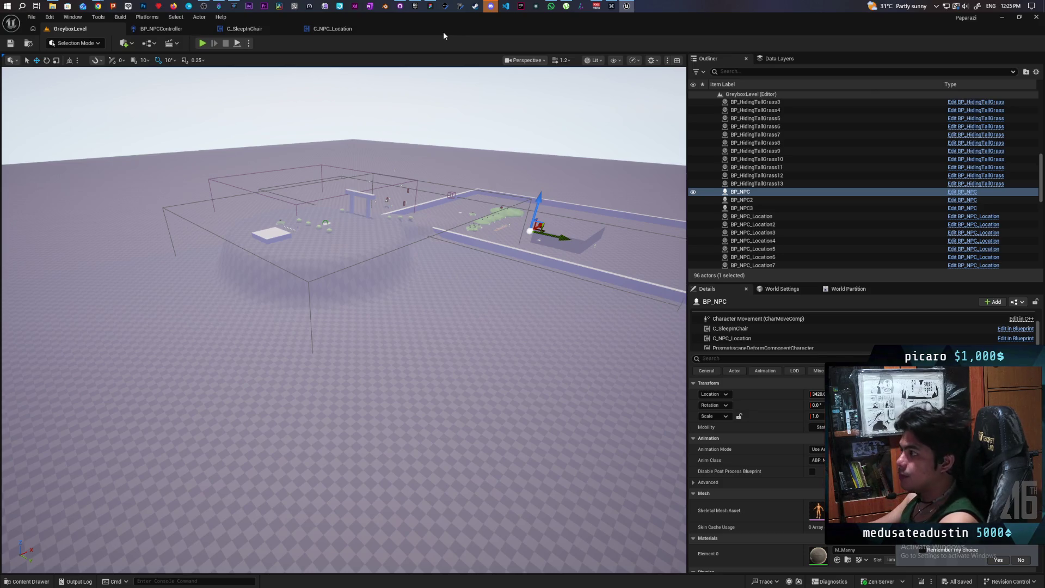
{"action": "left_click", "coordinate": [418, 6]}
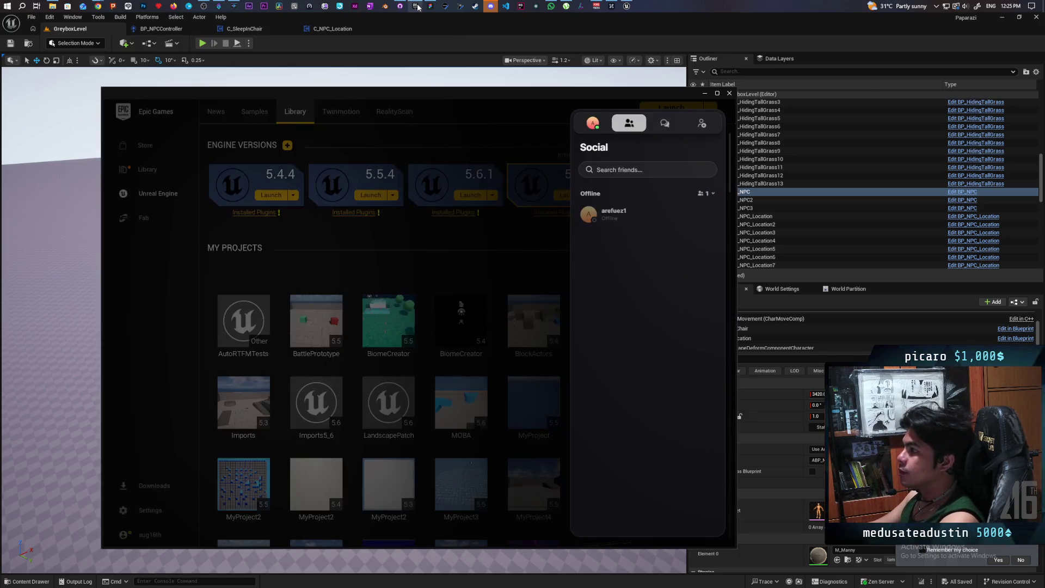
- Close the friends panel, scroll My Projects, and launch the Onibi project
{"action": "left_click", "coordinate": [459, 241]}
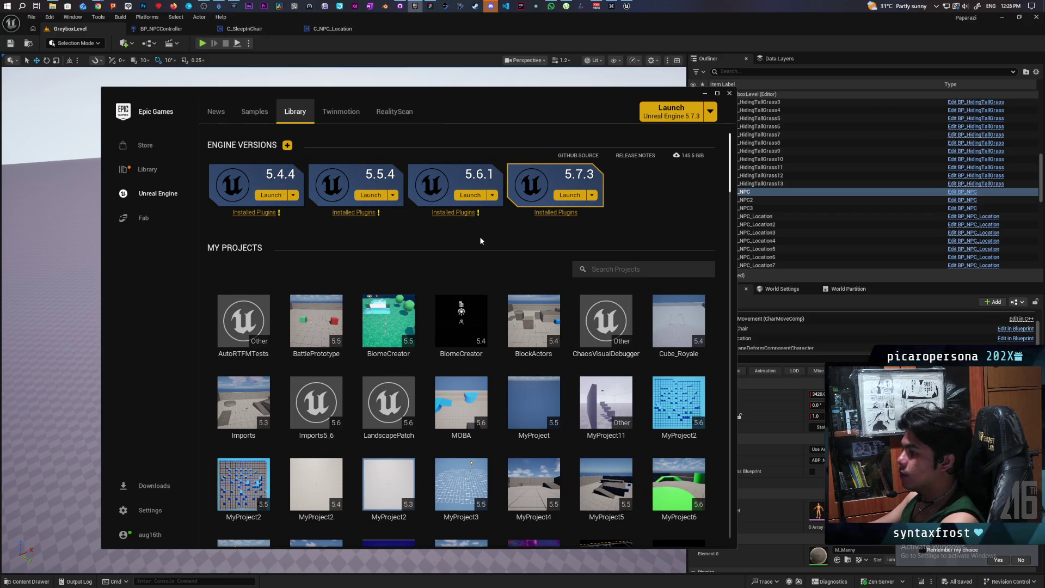
{"action": "scroll", "coordinate": [480, 241], "scroll_direction": "down", "scroll_amount": 3}
{"action": "scroll", "coordinate": [481, 240], "scroll_direction": "down", "scroll_amount": 1}
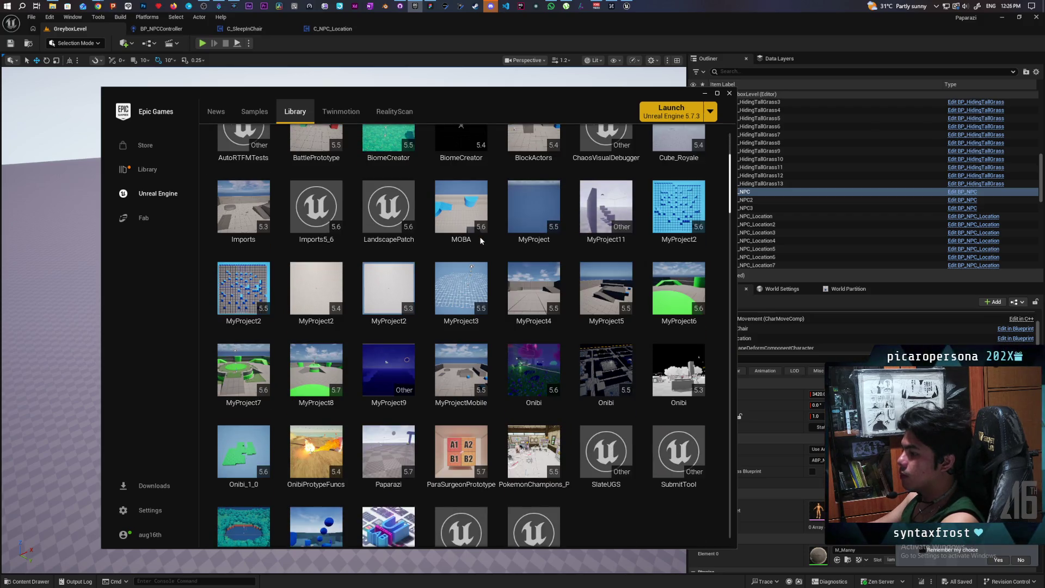
{"action": "double_click", "coordinate": [547, 363]}
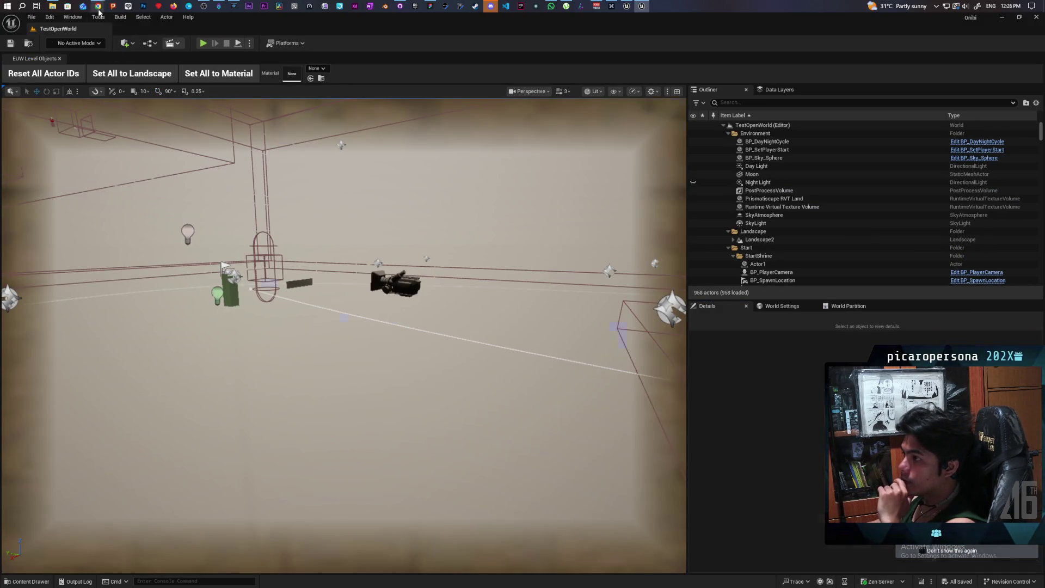
- Glance at the File menu without choosing, then load DemoMap from Content > Levels
{"action": "mouse_move", "coordinate": [99, 8]}
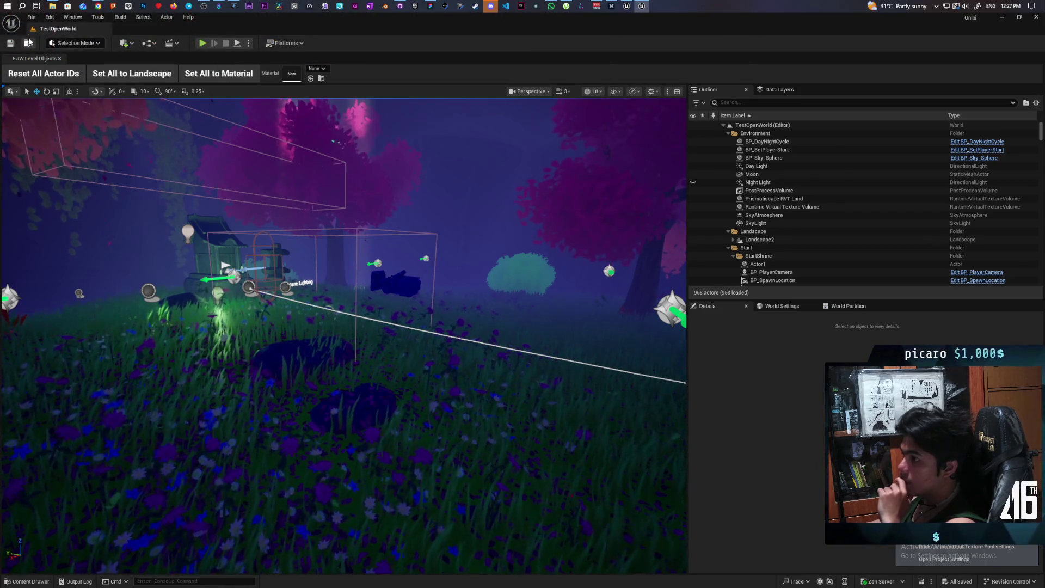
{"action": "left_click", "coordinate": [31, 18]}
{"action": "mouse_move", "coordinate": [85, 67]}
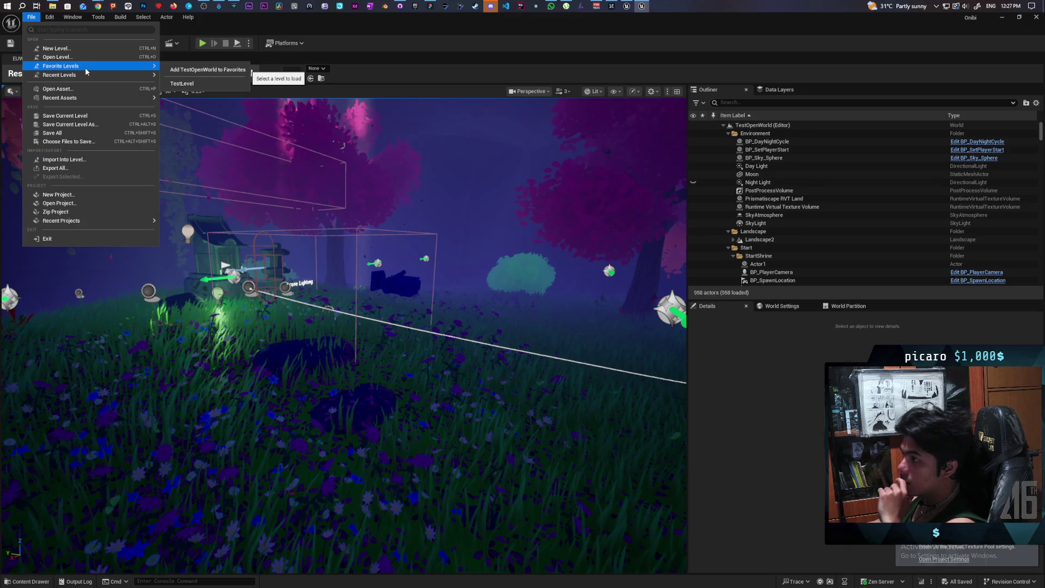
{"action": "left_click", "coordinate": [166, 82]}
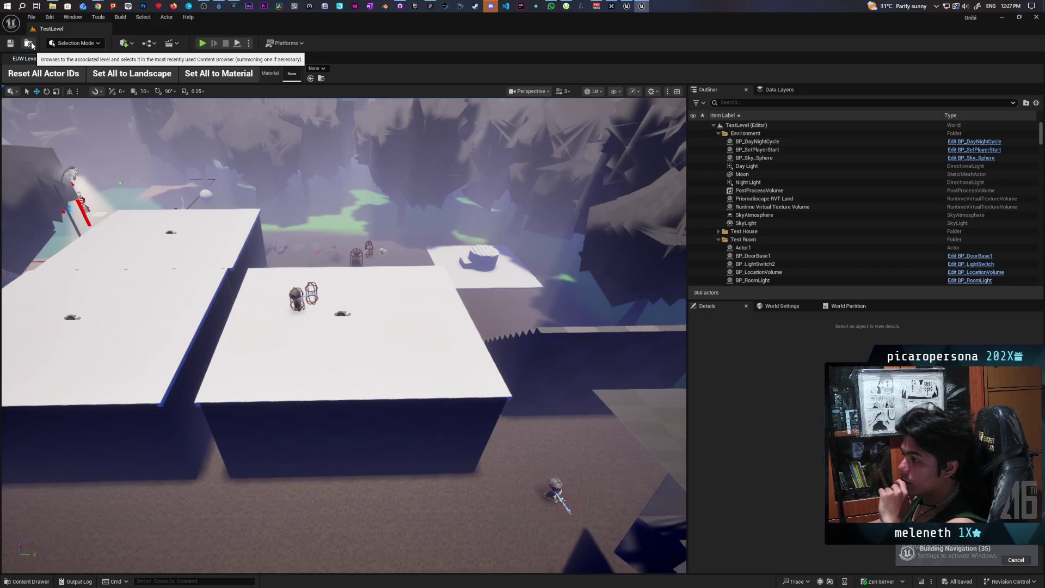
{"action": "left_click", "coordinate": [29, 43]}
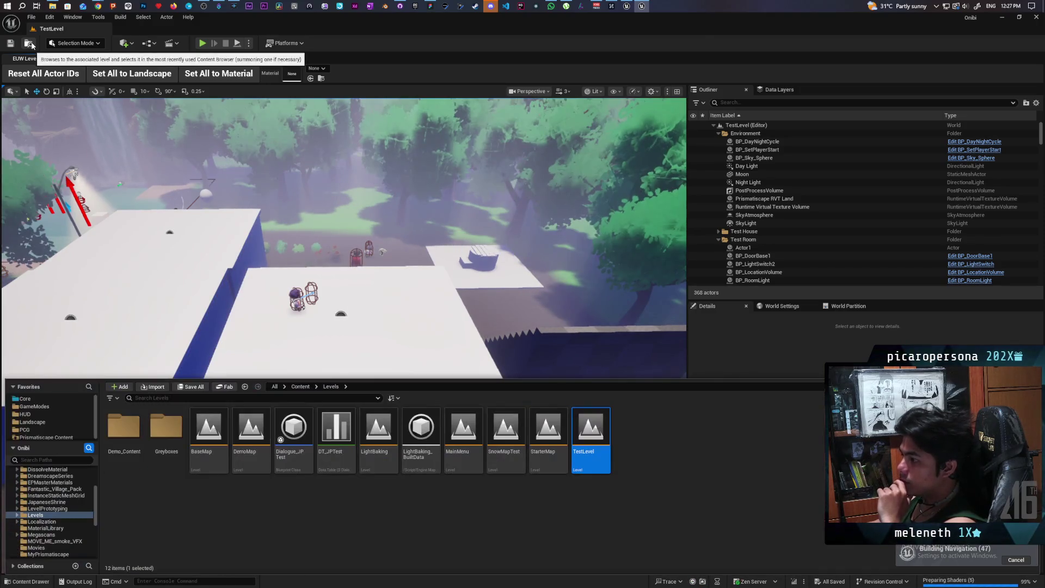
{"action": "left_click", "coordinate": [554, 463]}
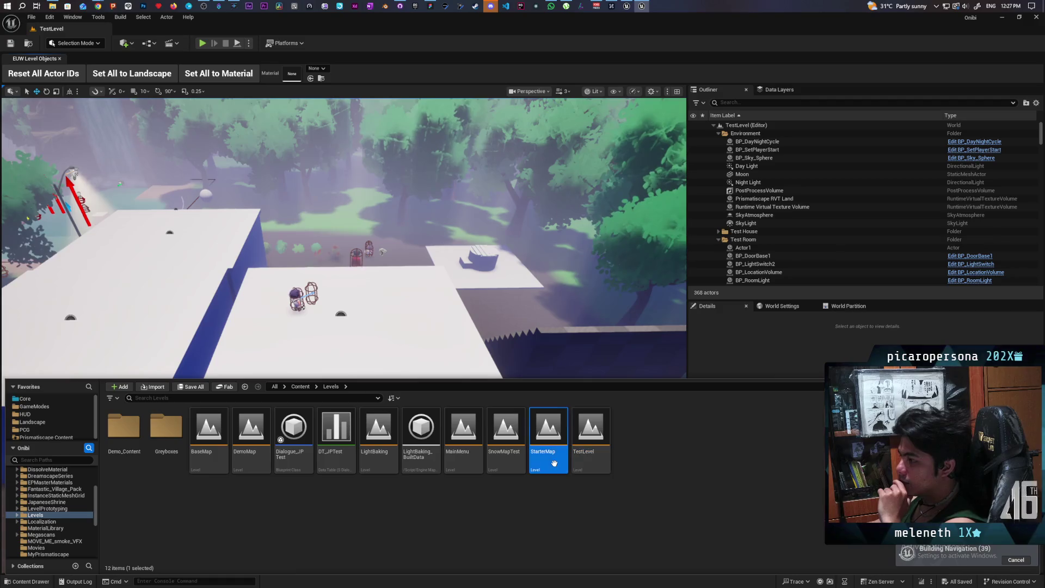
{"action": "double_click", "coordinate": [253, 463]}
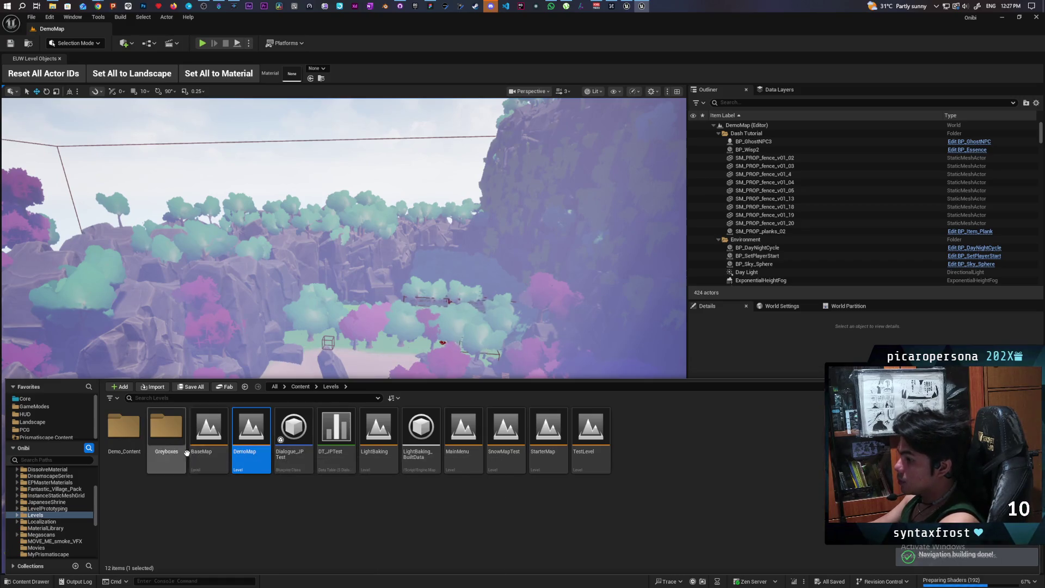
- Load the BaseMap level from the Levels folder in place of DemoMap
{"action": "double_click", "coordinate": [209, 459]}
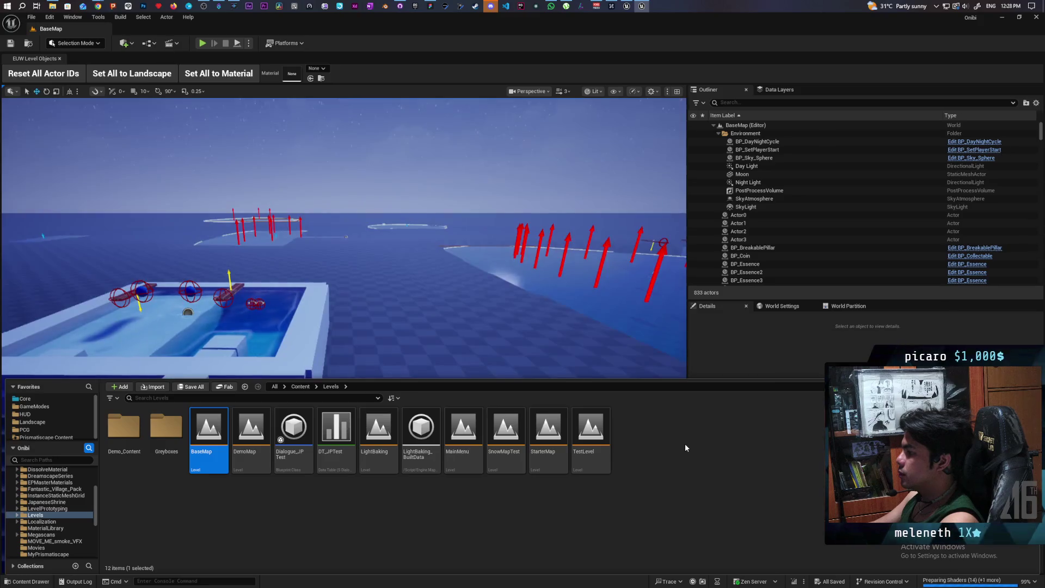
- Orbit closer to the pool and frame the first lake-deform circle in view
{"action": "left_click", "coordinate": [520, 327]}
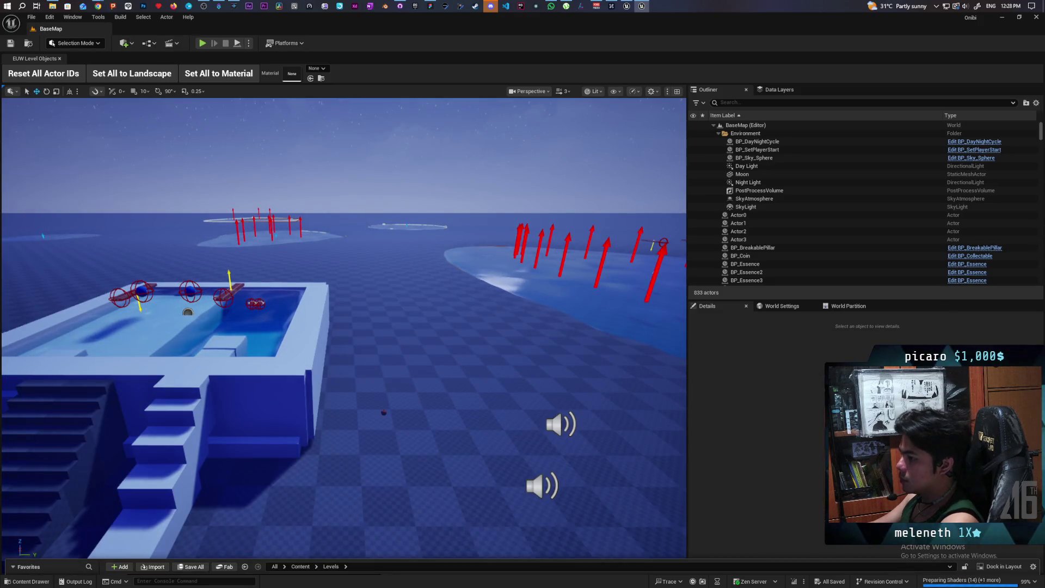
{"action": "mouse_move", "coordinate": [414, 349]}
{"action": "left_mouse_down"}
{"action": "mouse_move", "coordinate": [493, 378]}
{"action": "mouse_move", "coordinate": [485, 420]}
{"action": "mouse_move", "coordinate": [460, 375]}
{"action": "left_mouse_up"}
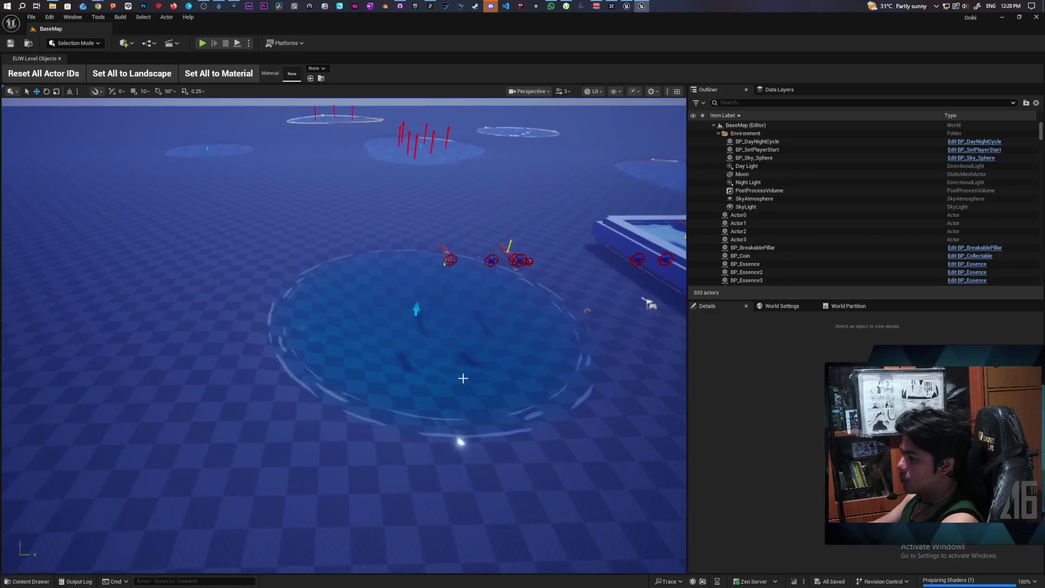
{"action": "left_click", "coordinate": [400, 351]}
{"action": "key", "text": "f"}
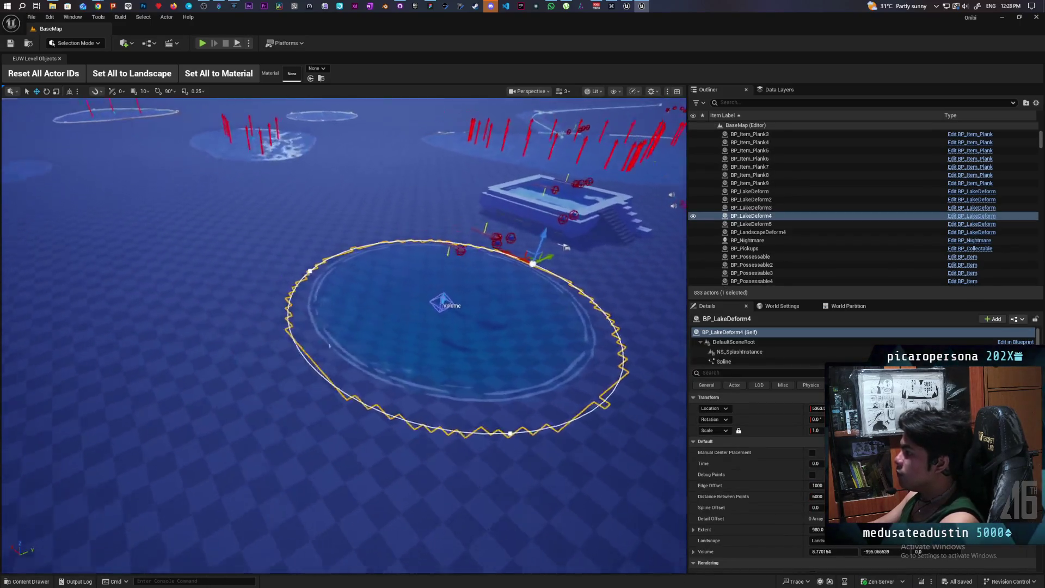
{"action": "left_click_drag", "start_coordinate": [594, 373], "coordinate": [594, 373]}
- Frame BP_LakeDeform2, then open the Content Drawer at the Water_System folder
{"action": "left_click", "coordinate": [342, 460]}
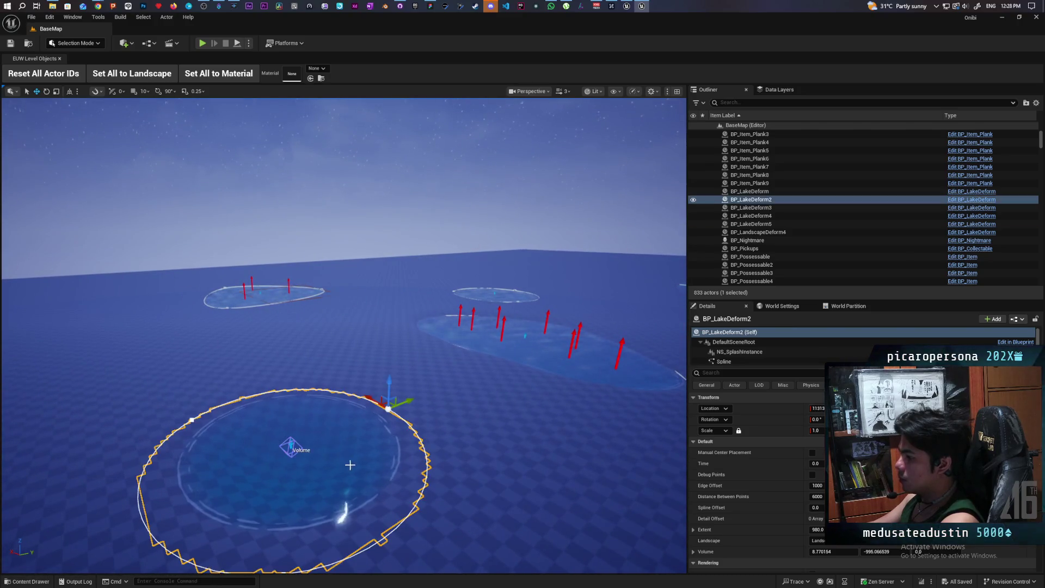
{"action": "key", "text": "f"}
{"action": "scroll", "coordinate": [363, 449], "scroll_direction": "down", "scroll_amount": 5}
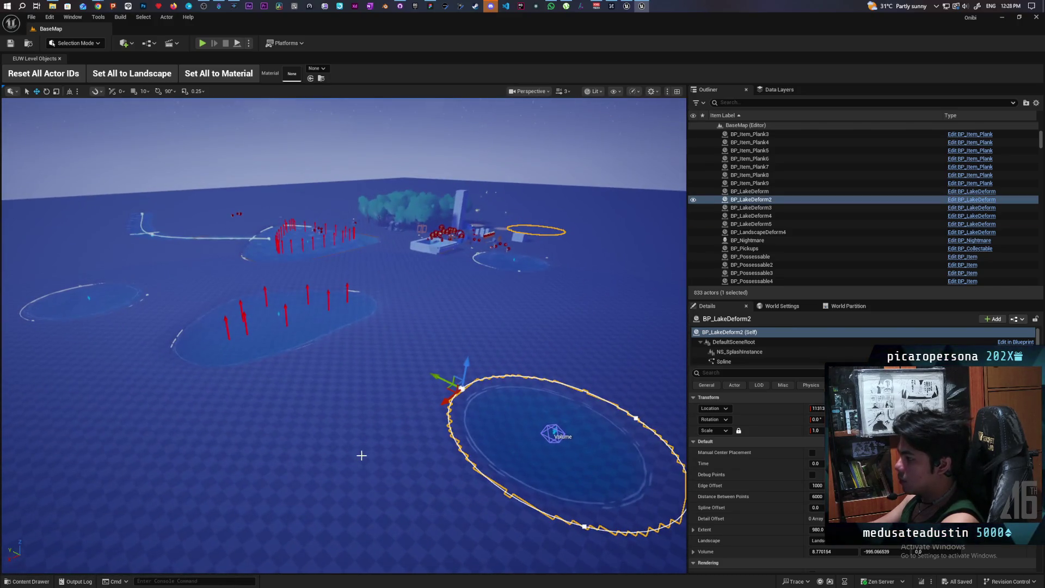
{"action": "key", "text": "ctrl+space"}
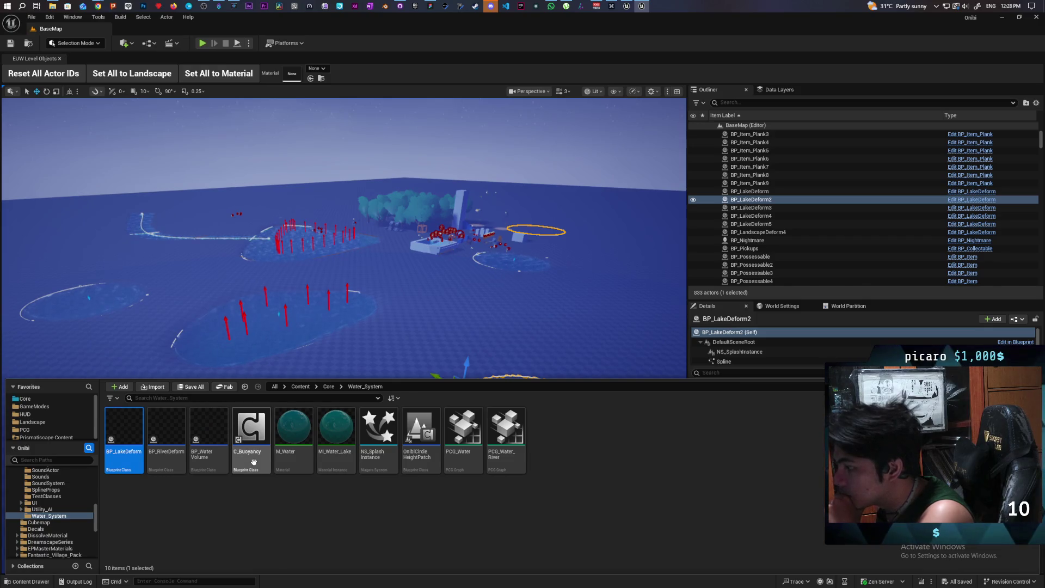
- Select C_Buoyancy, close the drawer, and frame BP_LakeDeform2 from a low camera angle
{"action": "mouse_move", "coordinate": [254, 462]}
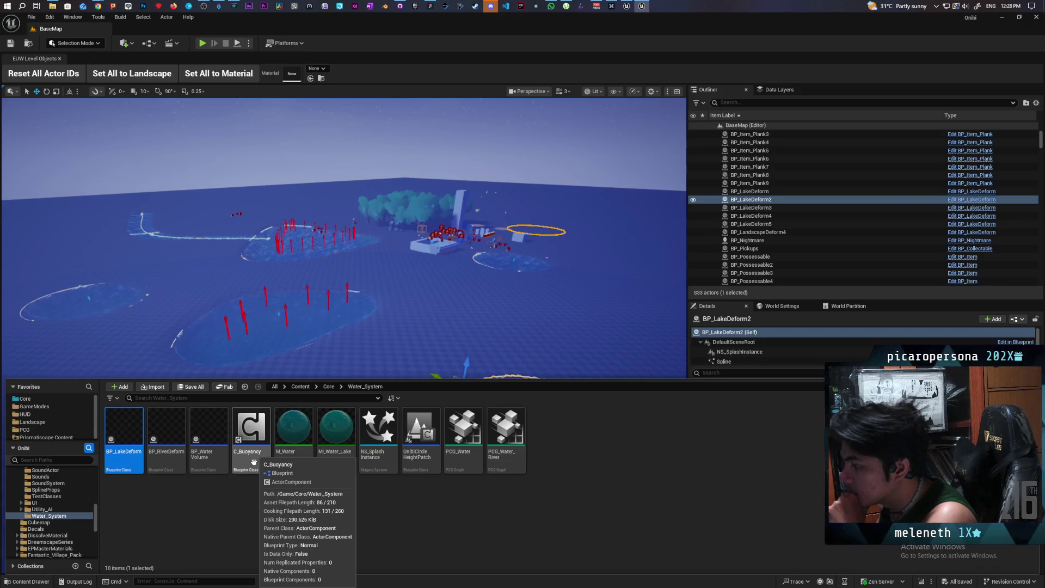
{"action": "left_click", "coordinate": [252, 467]}
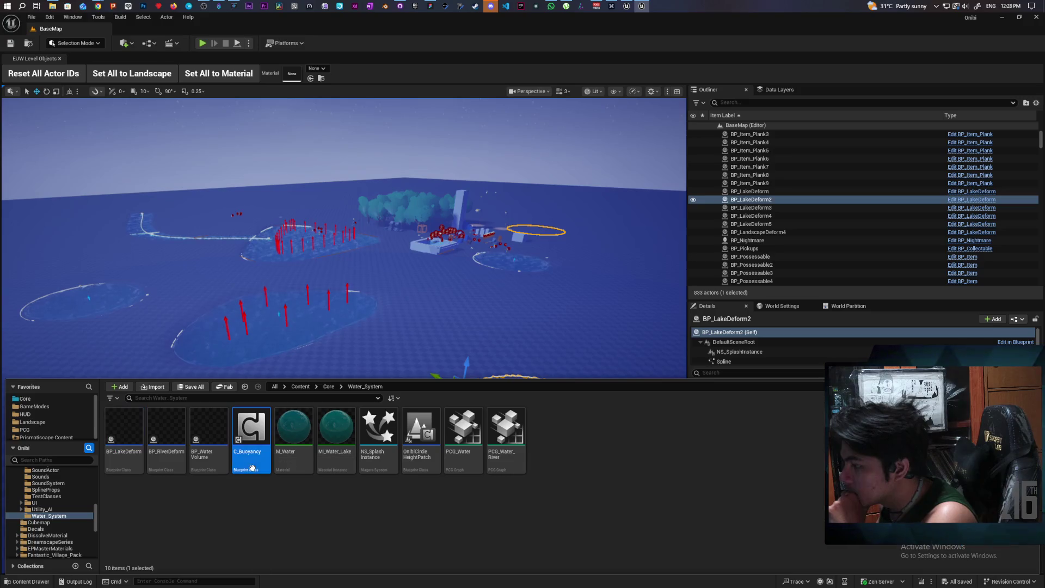
{"action": "mouse_move", "coordinate": [252, 467]}
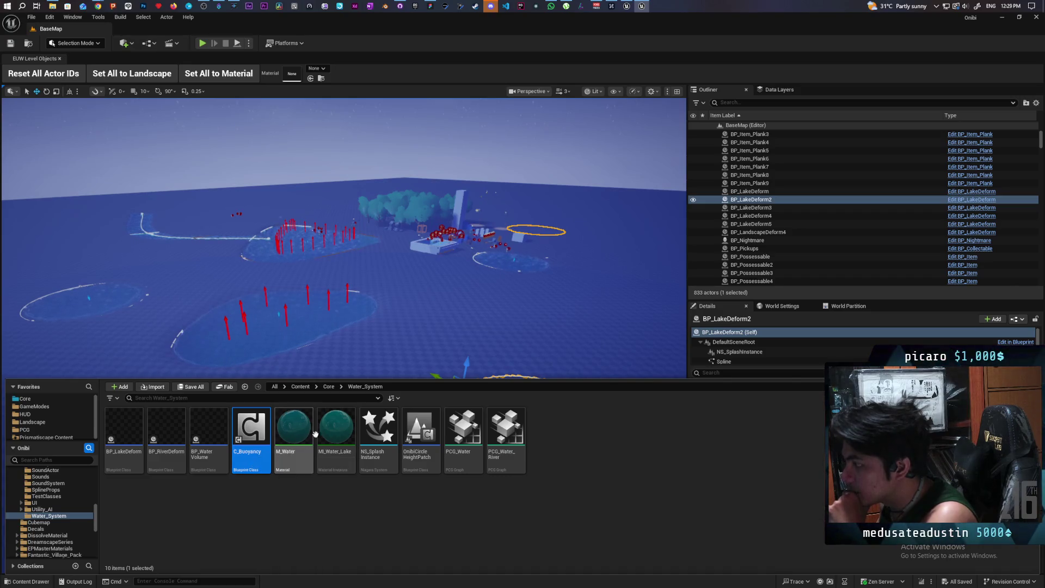
{"action": "key", "text": "f"}
{"action": "mouse_move", "coordinate": [403, 326]}
{"action": "left_mouse_down"}
{"action": "mouse_move", "coordinate": [254, 392]}
{"action": "mouse_move", "coordinate": [191, 353]}
{"action": "left_mouse_up"}
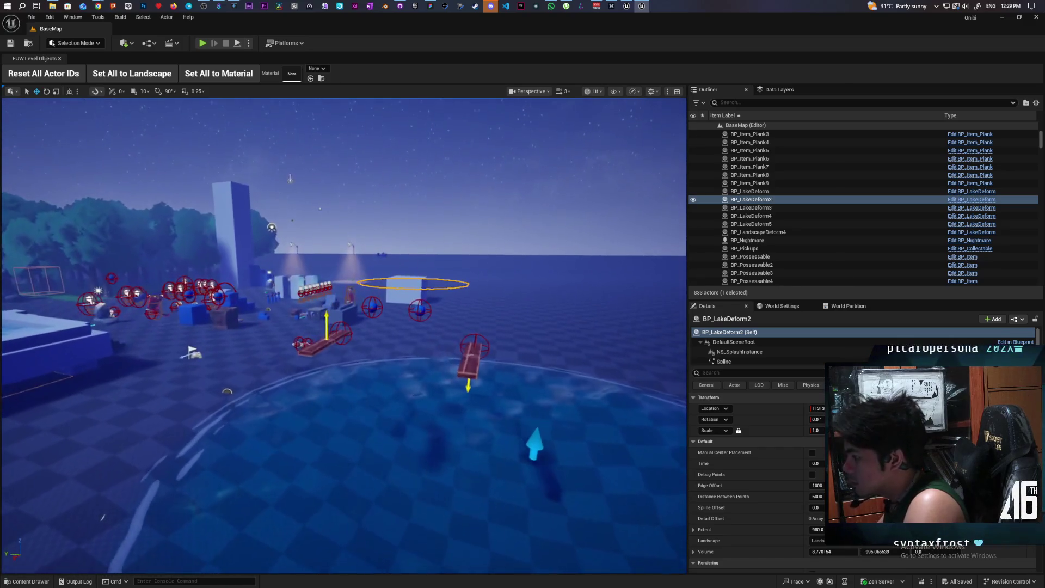
- Select the floating plank BP_Item_Plank9 and open its C_Buoyancy component blueprint from BP_Item
{"action": "left_click", "coordinate": [472, 357]}
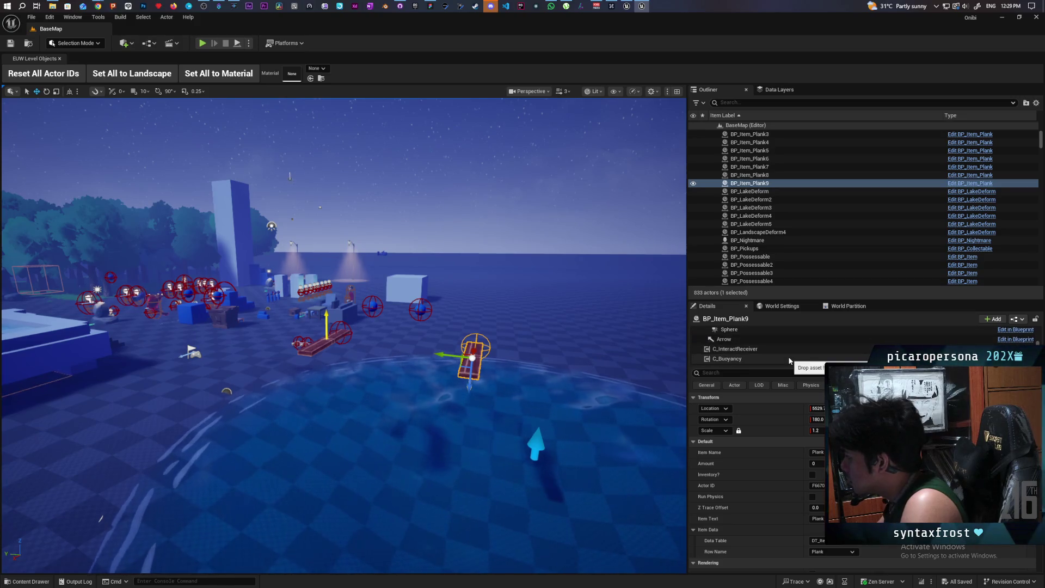
{"action": "left_click", "coordinate": [789, 358]}
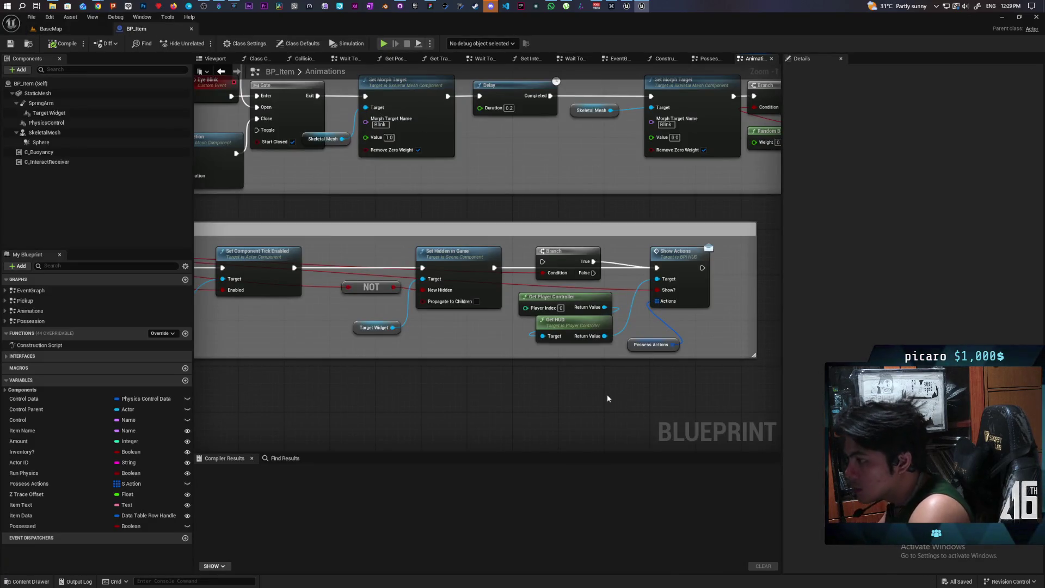
{"action": "left_click", "coordinate": [42, 153]}
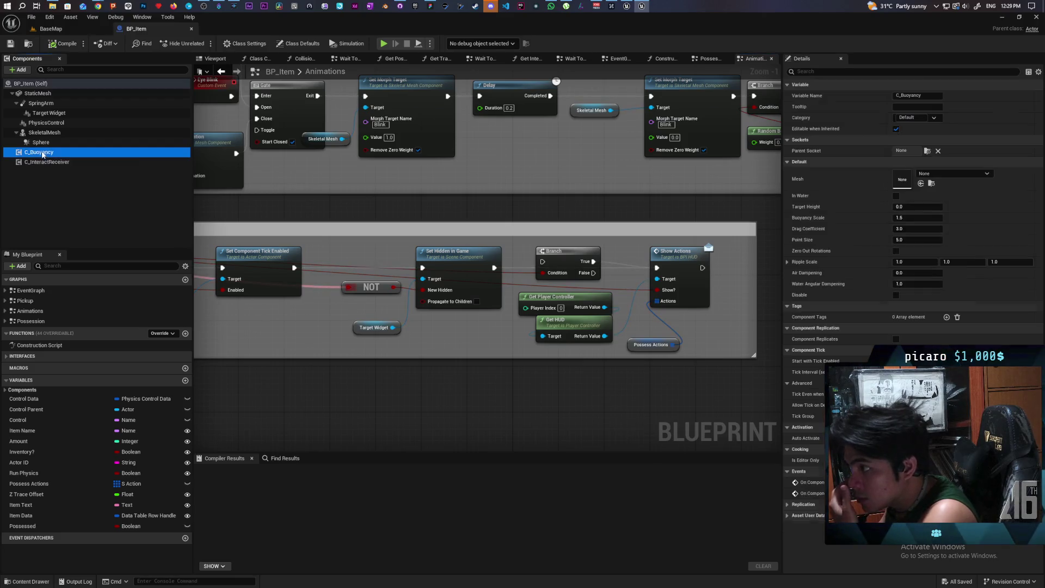
{"action": "right_click", "coordinate": [43, 154]}
{"action": "left_click", "coordinate": [100, 269]}
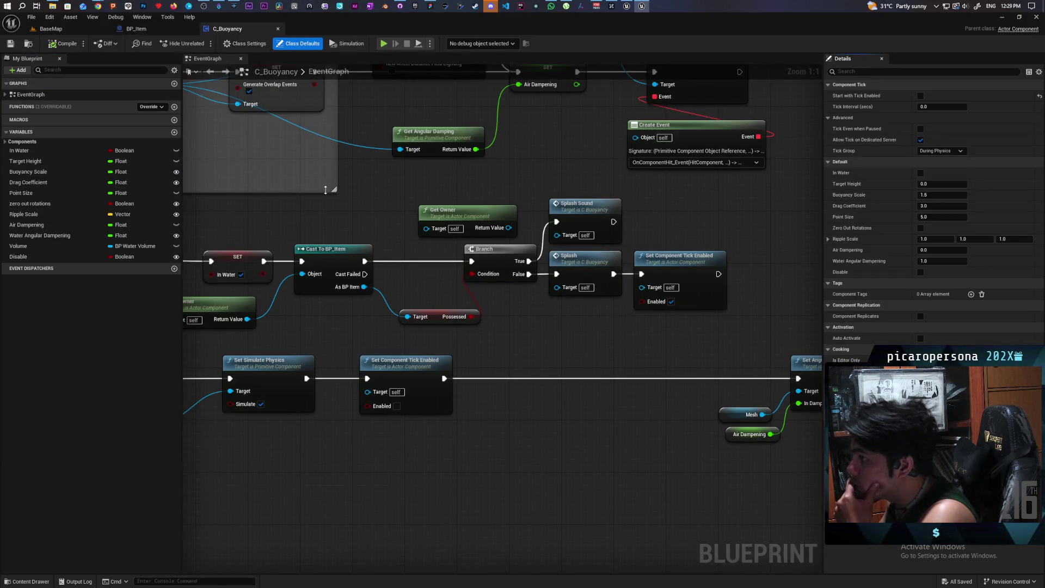
- Bring the Run Buoyancy node into view in the C_Buoyancy EventGraph and open its C++ source
{"action": "scroll", "coordinate": [342, 195], "scroll_direction": "down", "scroll_amount": 6}
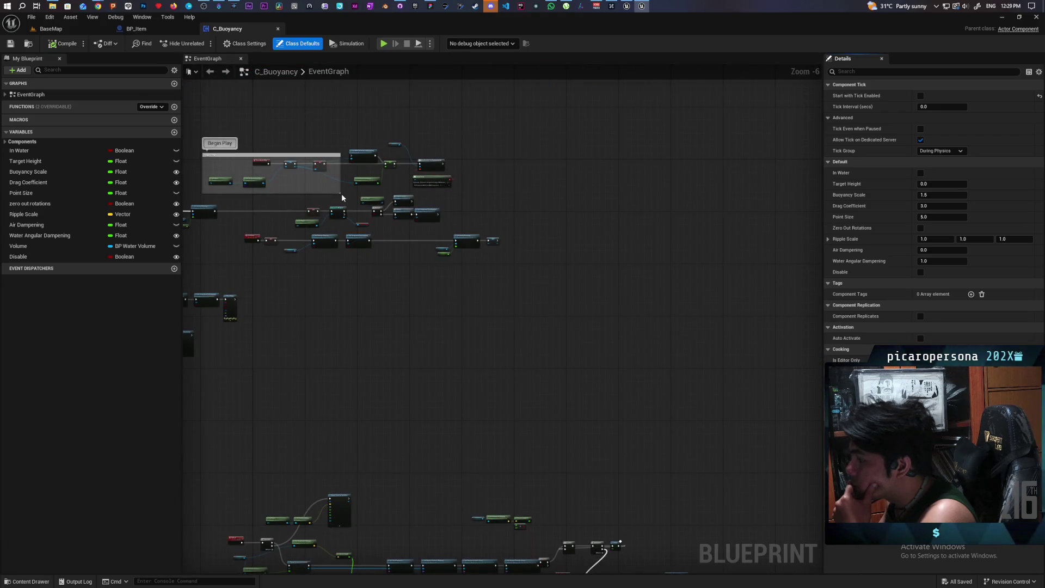
{"action": "mouse_move", "coordinate": [355, 364]}
{"action": "left_mouse_down"}
{"action": "mouse_move", "coordinate": [422, 131]}
{"action": "mouse_move", "coordinate": [558, 131]}
{"action": "mouse_move", "coordinate": [487, 161]}
{"action": "left_mouse_up"}
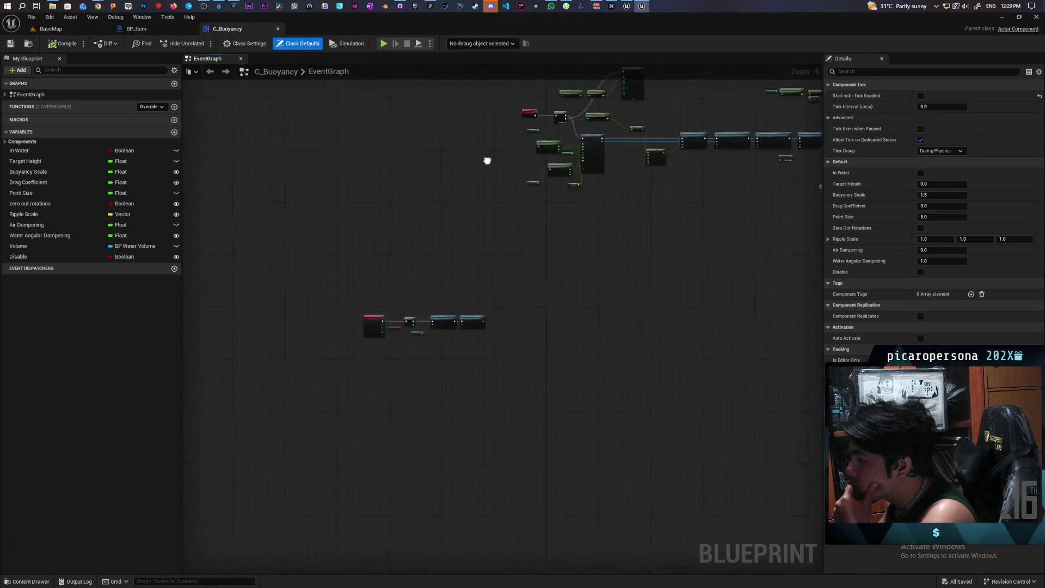
{"action": "scroll", "coordinate": [384, 327], "scroll_direction": "up", "scroll_amount": 4}
{"action": "scroll", "coordinate": [383, 288], "scroll_direction": "down", "scroll_amount": 4}
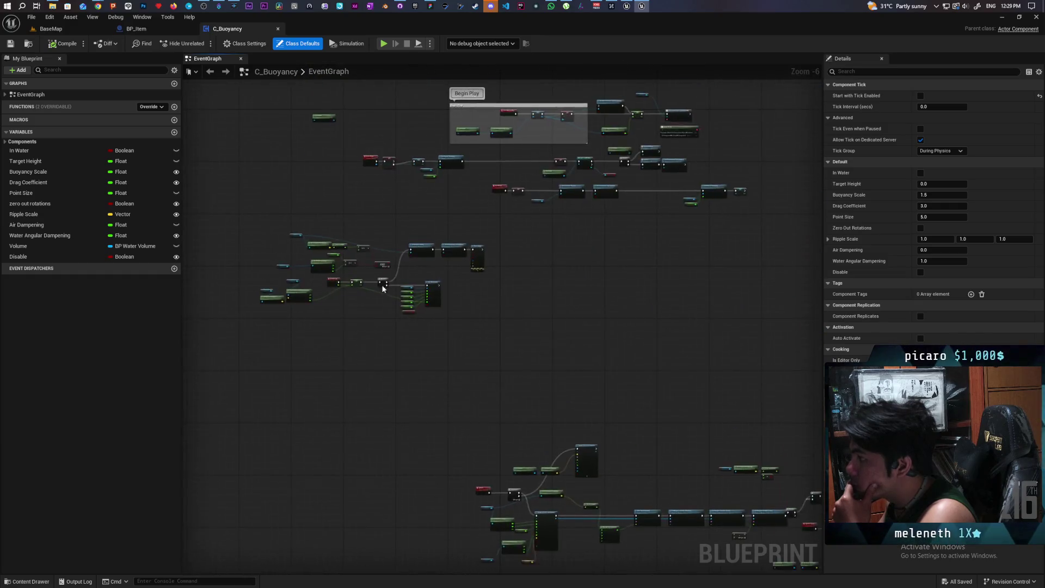
{"action": "scroll", "coordinate": [383, 288], "scroll_direction": "up", "scroll_amount": 3}
{"action": "mouse_move", "coordinate": [392, 357]}
{"action": "left_mouse_down"}
{"action": "mouse_move", "coordinate": [505, 229]}
{"action": "mouse_move", "coordinate": [506, 246]}
{"action": "left_mouse_up"}
{"action": "scroll", "coordinate": [546, 261], "scroll_direction": "up", "scroll_amount": 4}
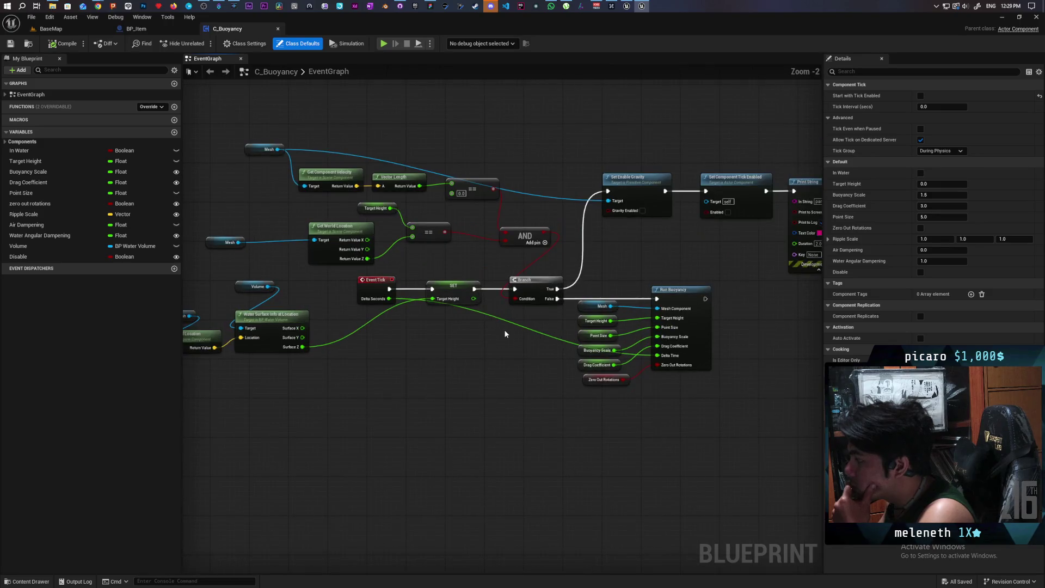
{"action": "left_click_drag", "start_coordinate": [505, 333], "coordinate": [461, 355]}
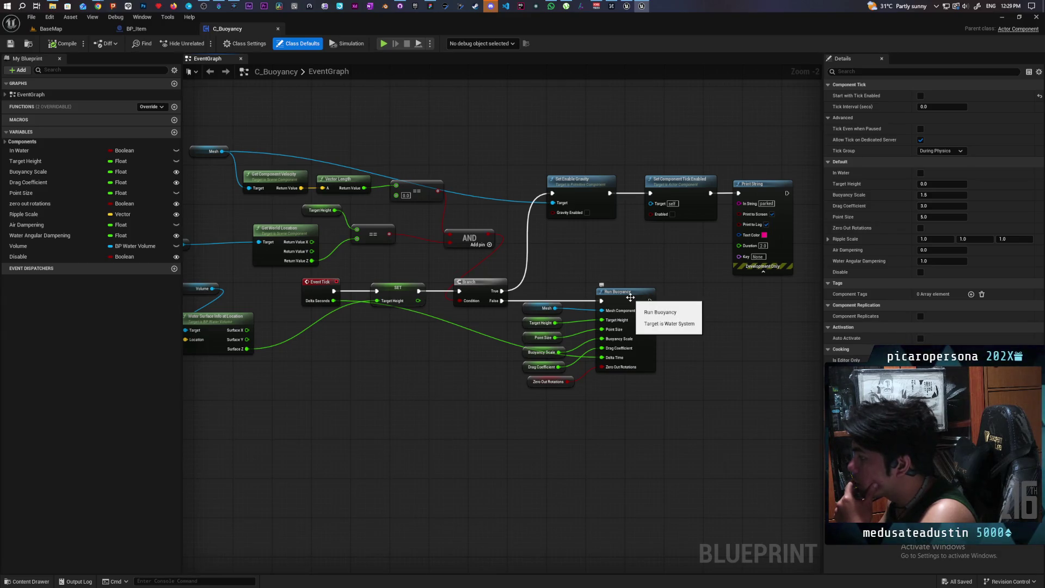
{"action": "double_click", "coordinate": [631, 297]}
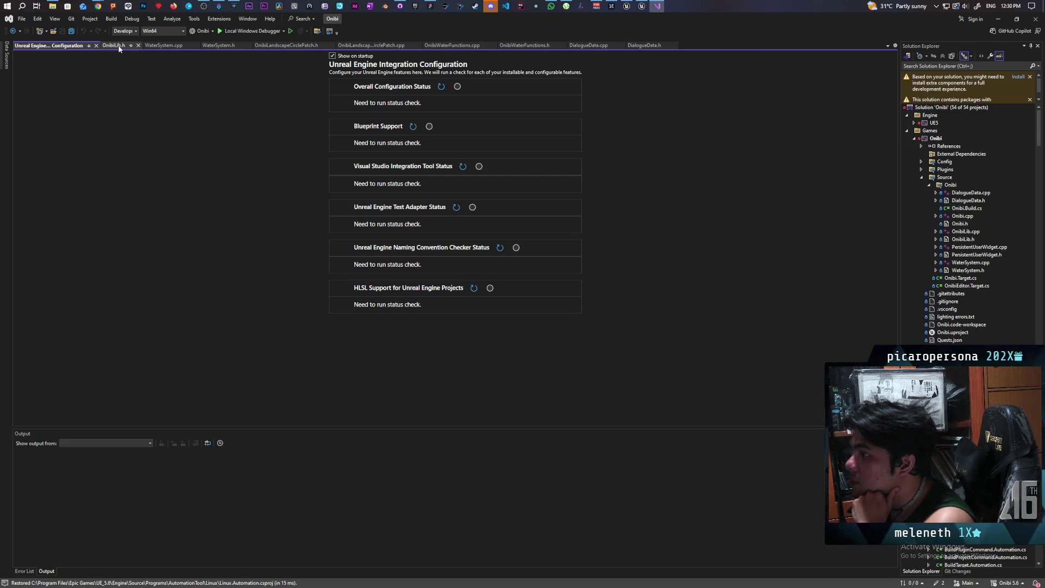
- Compare the RunBuoyancy declaration in WaterSystem.h against its WaterSystem.cpp implementation, ending on the .cpp
{"action": "left_click", "coordinate": [219, 46]}
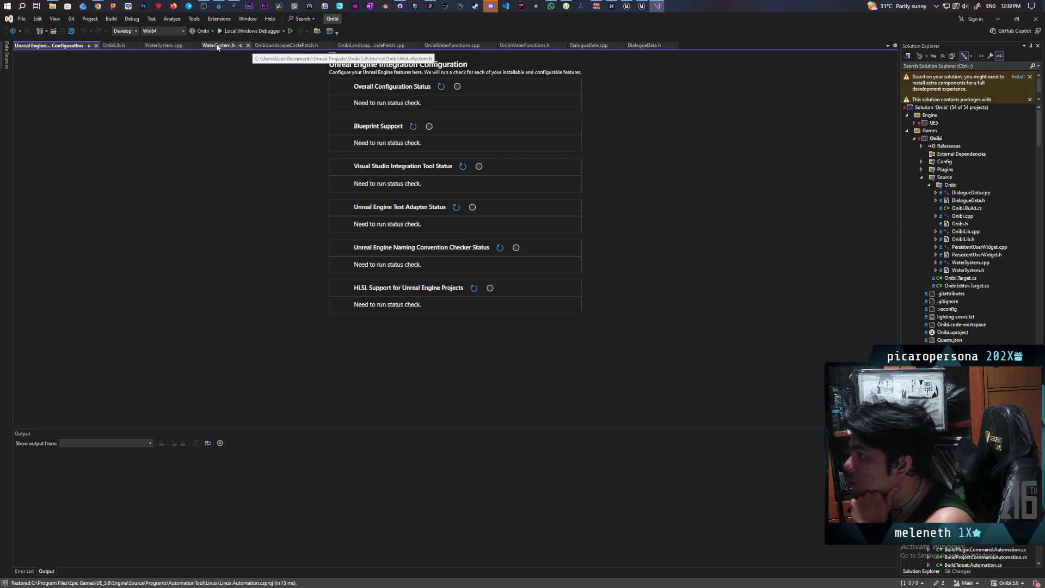
{"action": "left_click", "coordinate": [171, 45]}
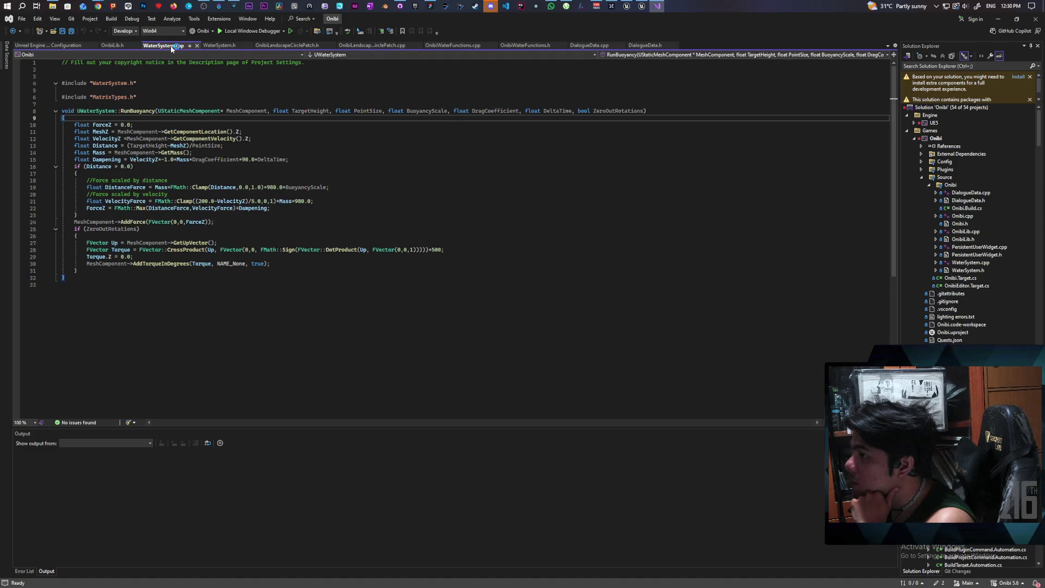
{"action": "left_click", "coordinate": [221, 47]}
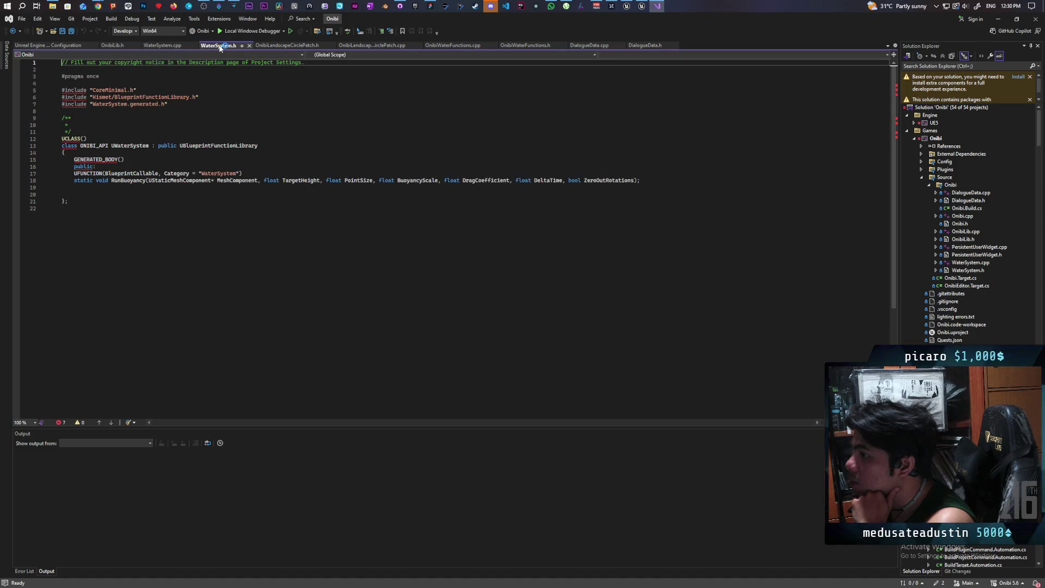
{"action": "left_click", "coordinate": [163, 45]}
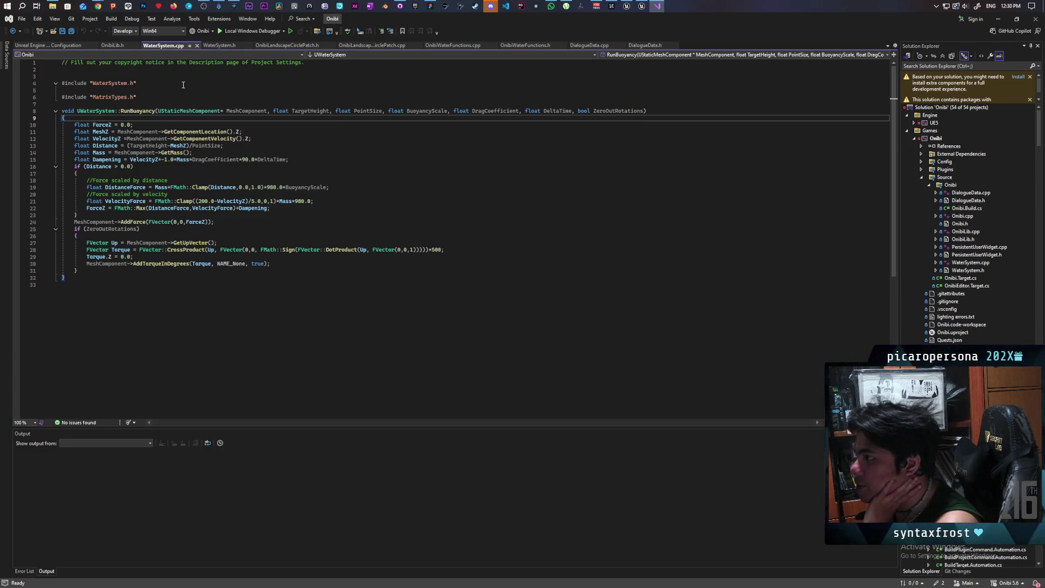
{"action": "left_click", "coordinate": [215, 45]}
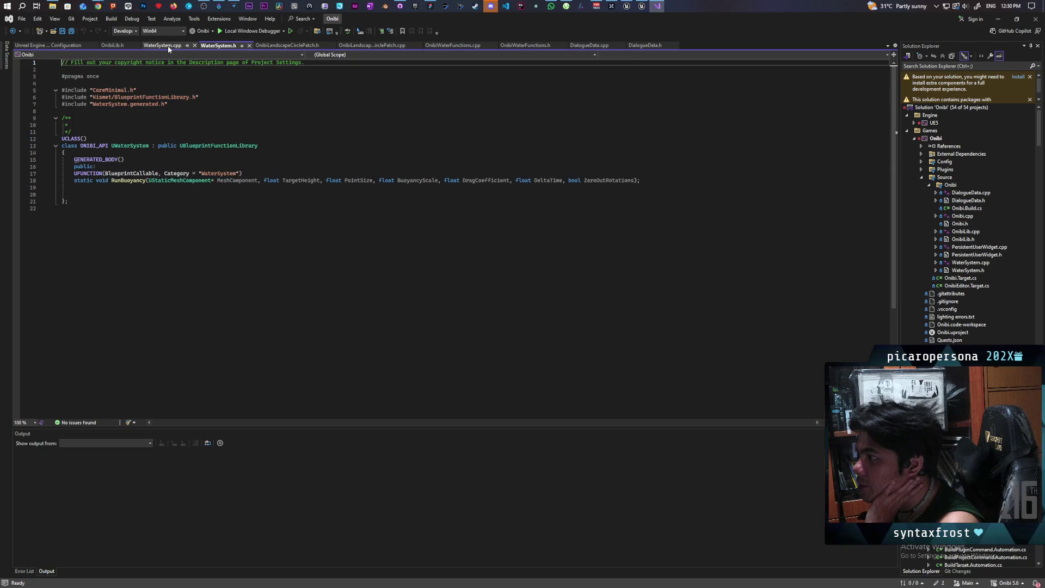
{"action": "left_click", "coordinate": [168, 45]}
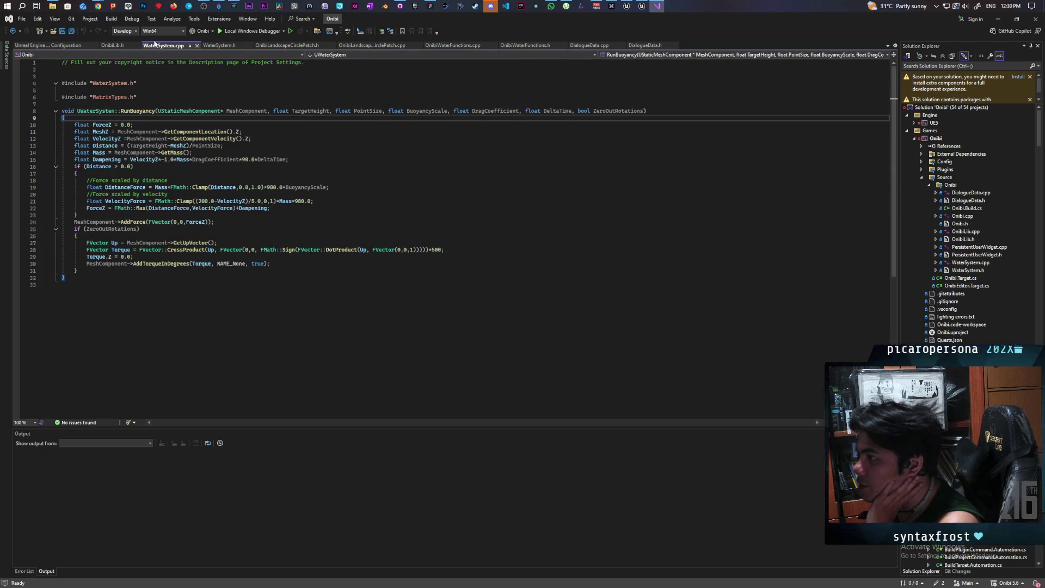
{"action": "left_click", "coordinate": [212, 45]}
{"action": "left_click", "coordinate": [154, 47]}
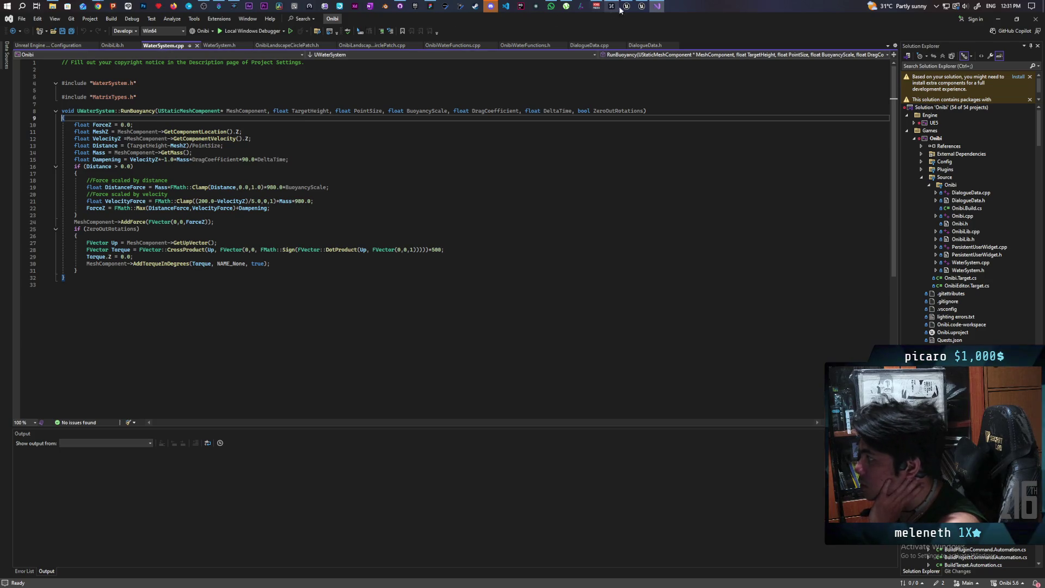
- Return to the C_Buoyancy EventGraph in Unreal and inspect the Zero Out Rotations node
{"action": "mouse_move", "coordinate": [642, 8]}
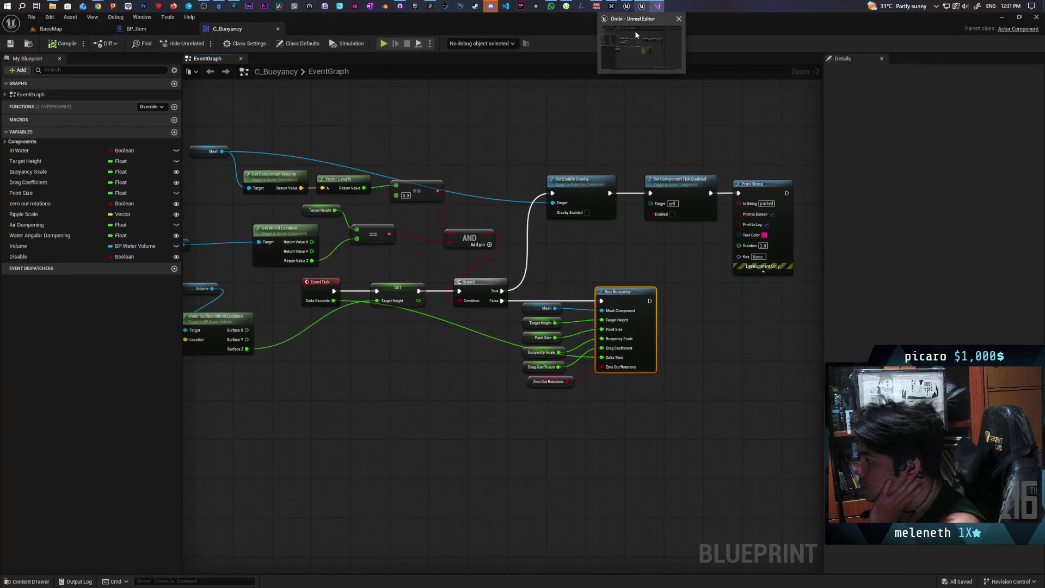
{"action": "left_click", "coordinate": [635, 30]}
{"action": "mouse_move", "coordinate": [443, 372]}
{"action": "left_mouse_down"}
{"action": "mouse_move", "coordinate": [539, 367]}
{"action": "mouse_move", "coordinate": [565, 353]}
{"action": "left_mouse_up"}
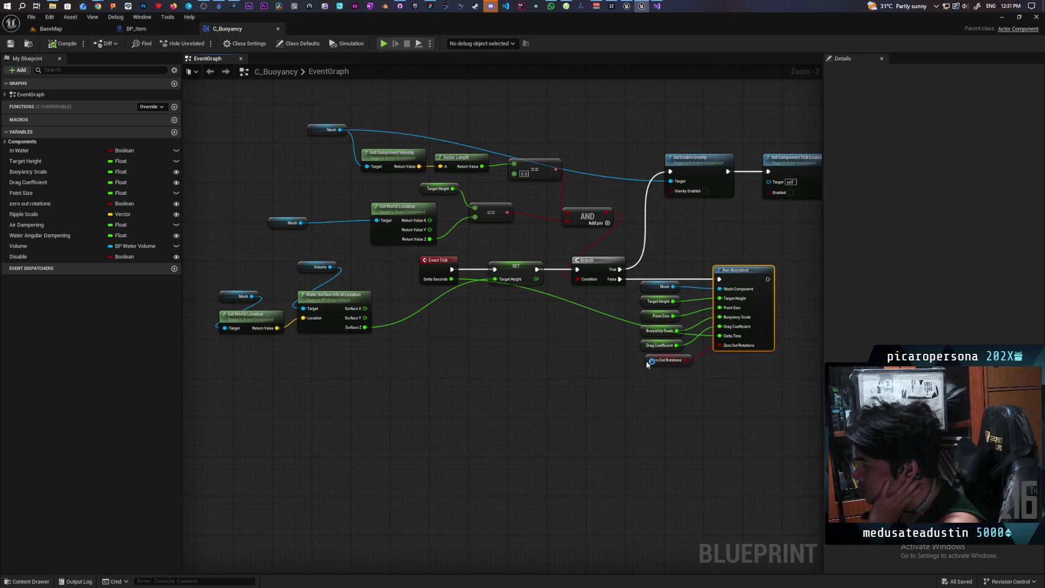
{"action": "left_click", "coordinate": [645, 368]}
{"action": "left_click", "coordinate": [555, 370]}
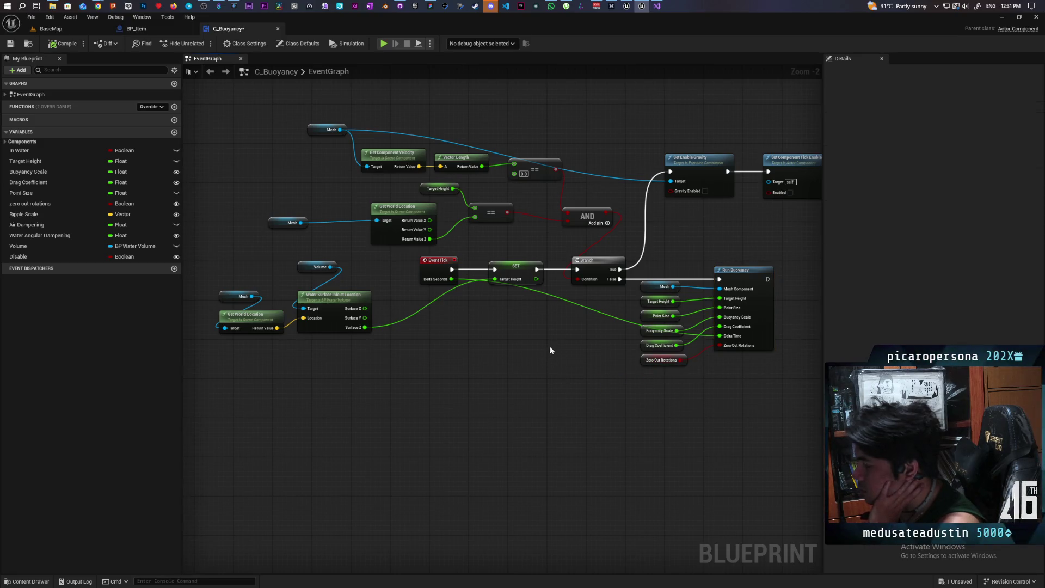
{"action": "mouse_move", "coordinate": [550, 345]}
{"action": "left_mouse_down"}
{"action": "mouse_move", "coordinate": [503, 363]}
{"action": "mouse_move", "coordinate": [550, 348]}
{"action": "mouse_move", "coordinate": [571, 327]}
{"action": "left_mouse_up"}
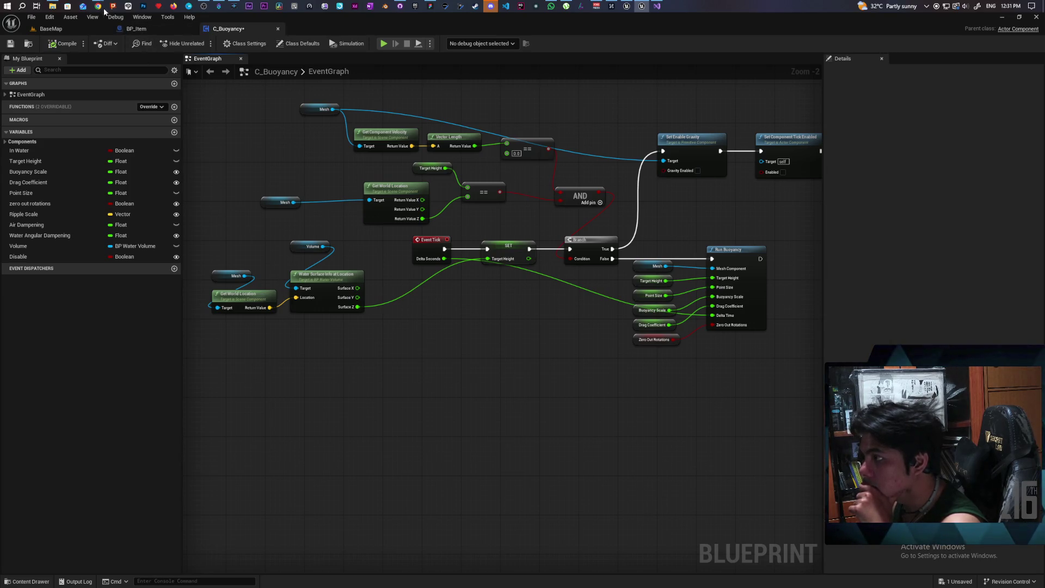
{"action": "mouse_move", "coordinate": [101, 8]}
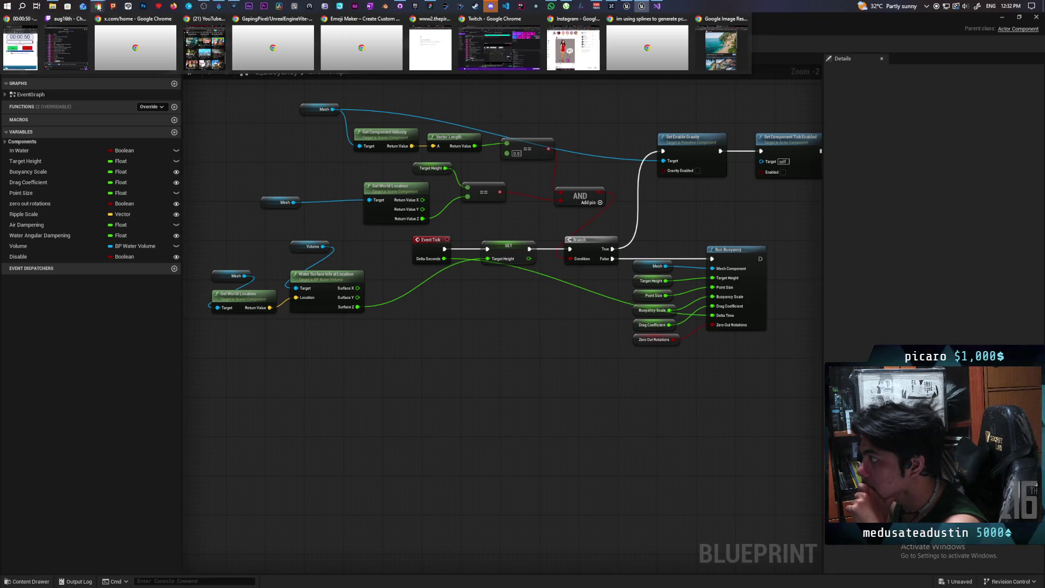
- Search Google for 'ocean in ue5' in a new Chrome tab
{"action": "left_click", "coordinate": [647, 46]}
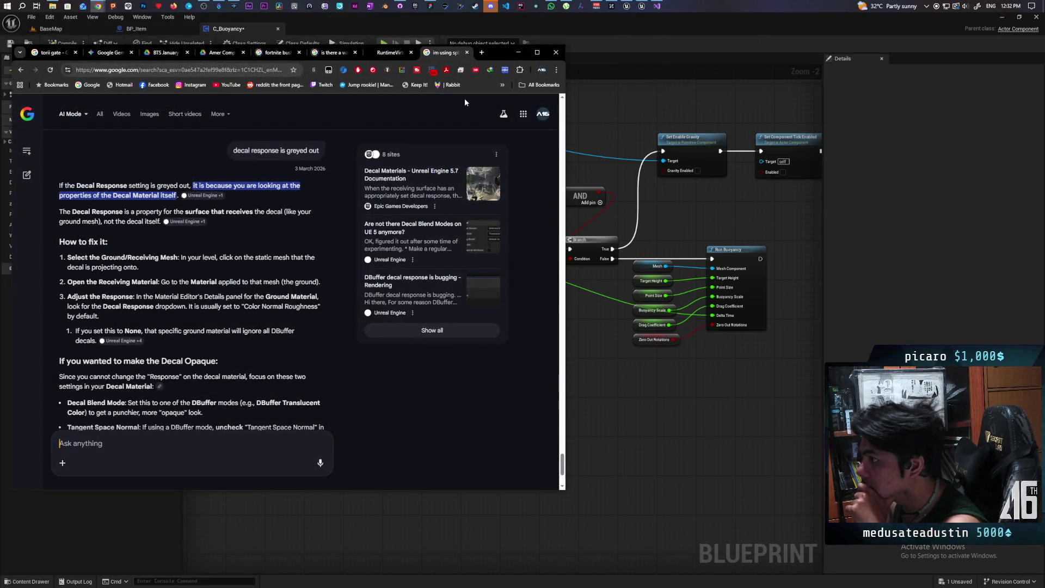
{"action": "left_click", "coordinate": [481, 52]}
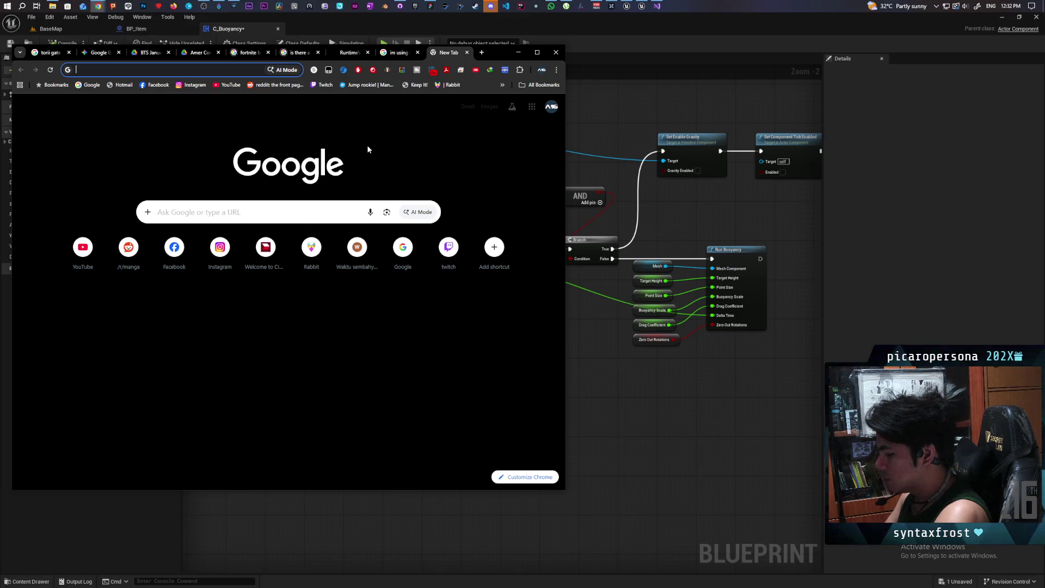
{"action": "type", "text": "ocean un"}
{"action": "key", "text": "BackSpace"}
{"action": "key", "text": "BackSpace"}
{"action": "key", "text": "BackSpace"}
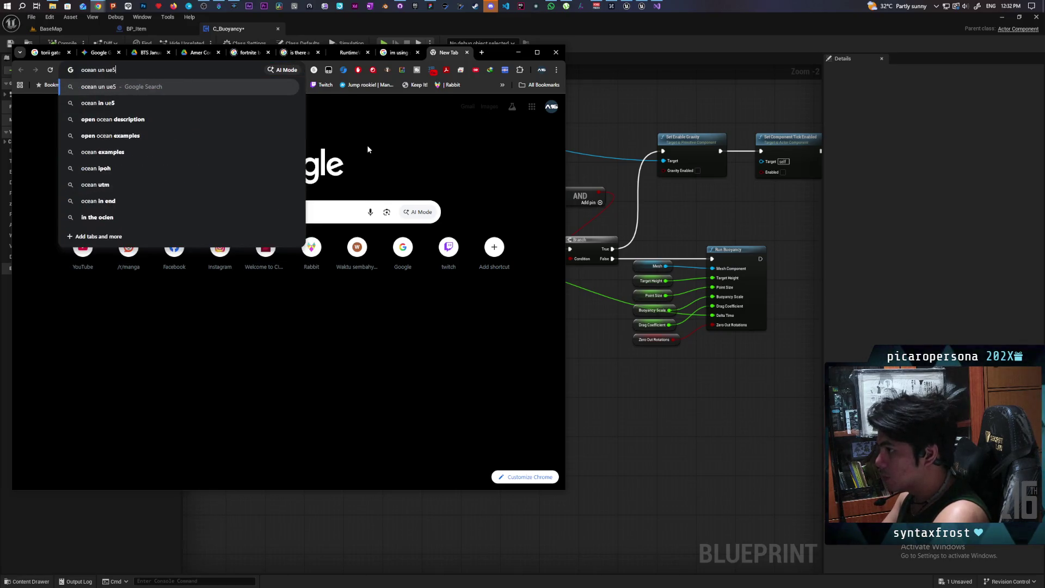
{"action": "type", "text": "in ue5"}
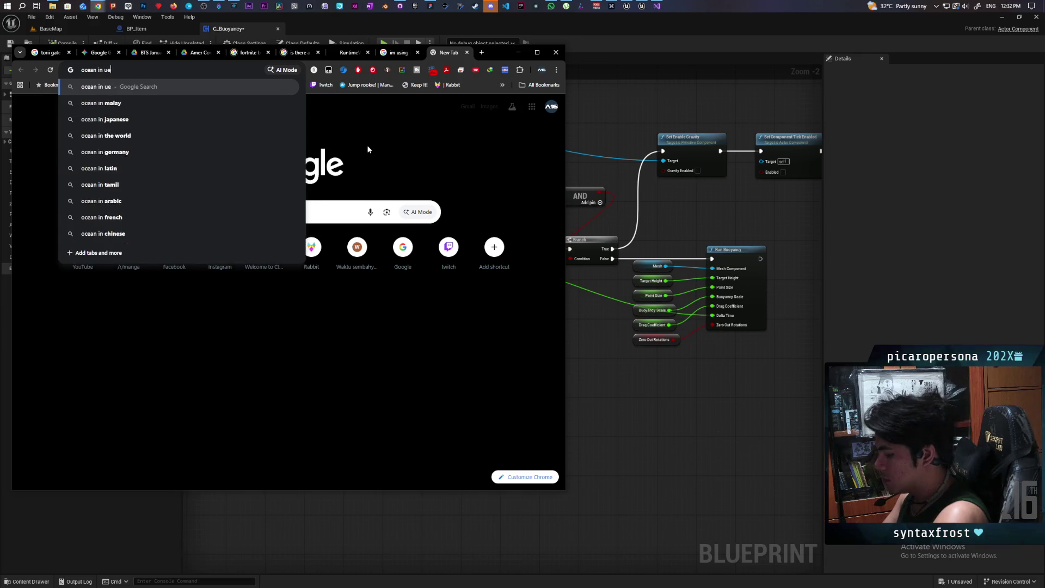
{"action": "key", "text": "Return"}
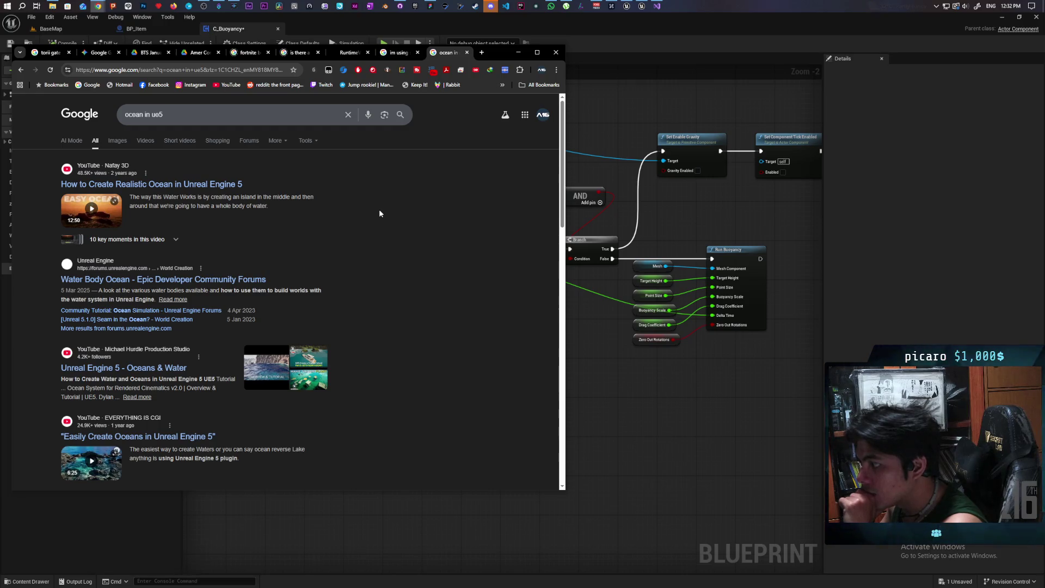
- Browse the ocean results, led by YouTube tutorials and an Epic forum thread
{"action": "scroll", "coordinate": [364, 251], "scroll_direction": "down", "scroll_amount": 2}
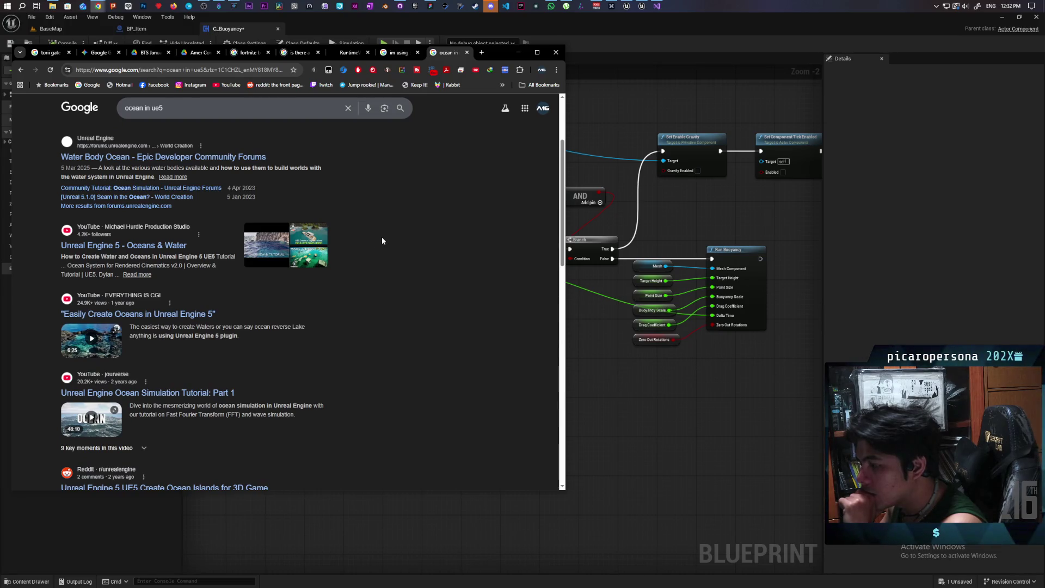
{"action": "scroll", "coordinate": [383, 241], "scroll_direction": "down", "scroll_amount": 3}
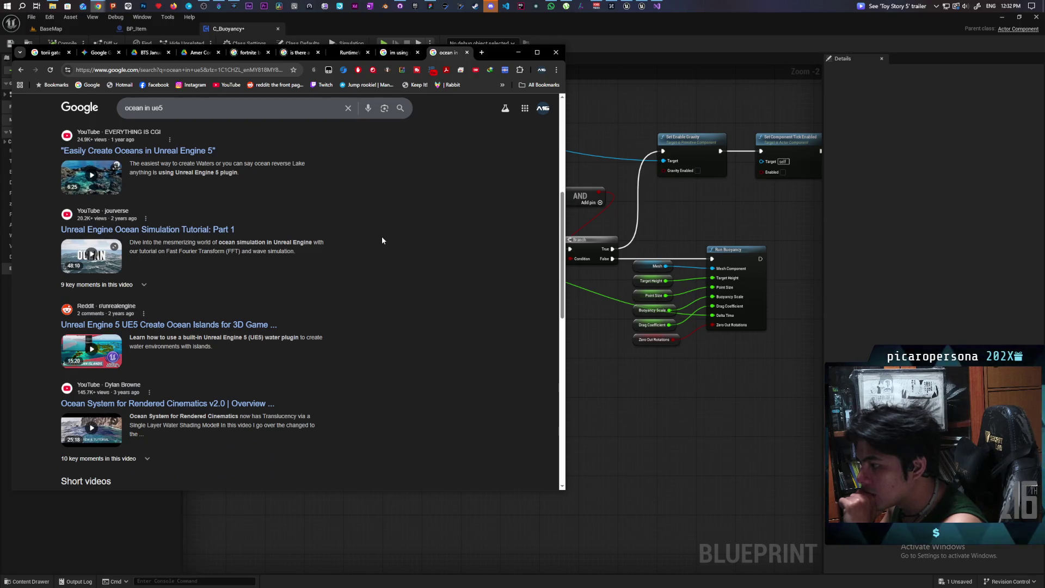
{"action": "scroll", "coordinate": [382, 240], "scroll_direction": "down", "scroll_amount": 3}
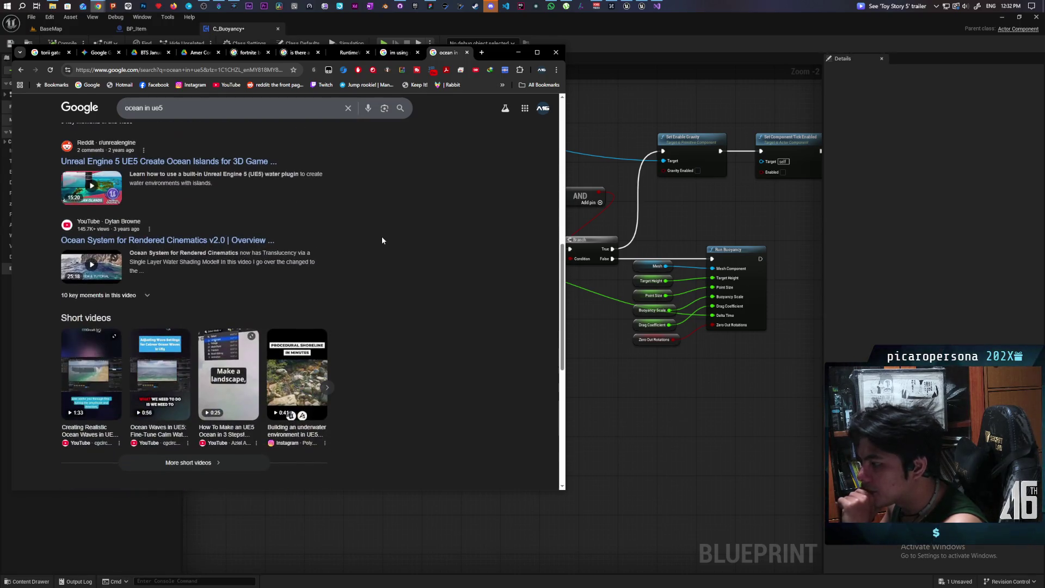
{"action": "scroll", "coordinate": [383, 241], "scroll_direction": "down", "scroll_amount": 3}
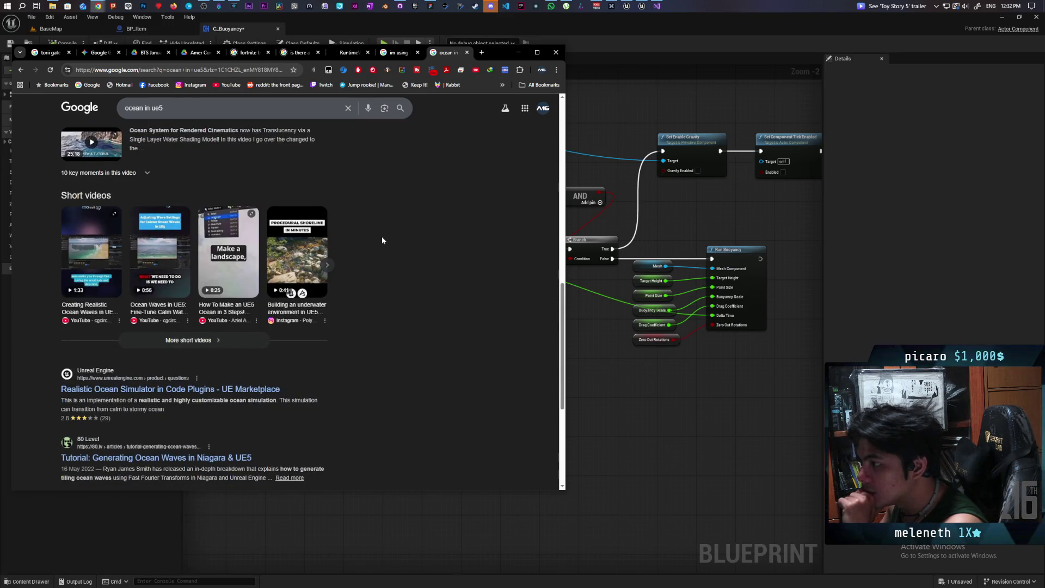
{"action": "scroll", "coordinate": [383, 240], "scroll_direction": "down", "scroll_amount": 2}
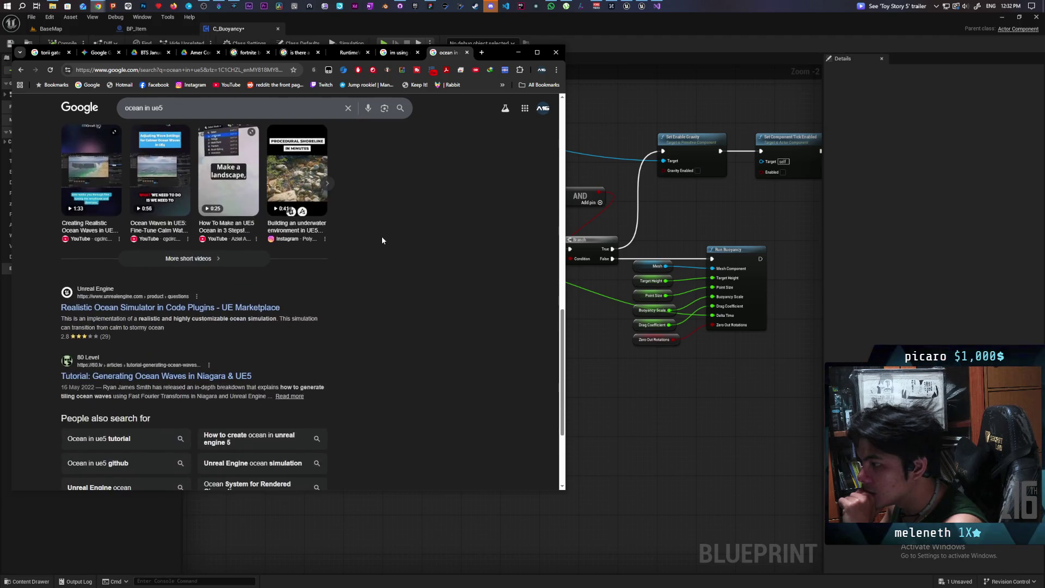
{"action": "scroll", "coordinate": [382, 241], "scroll_direction": "down", "scroll_amount": 2}
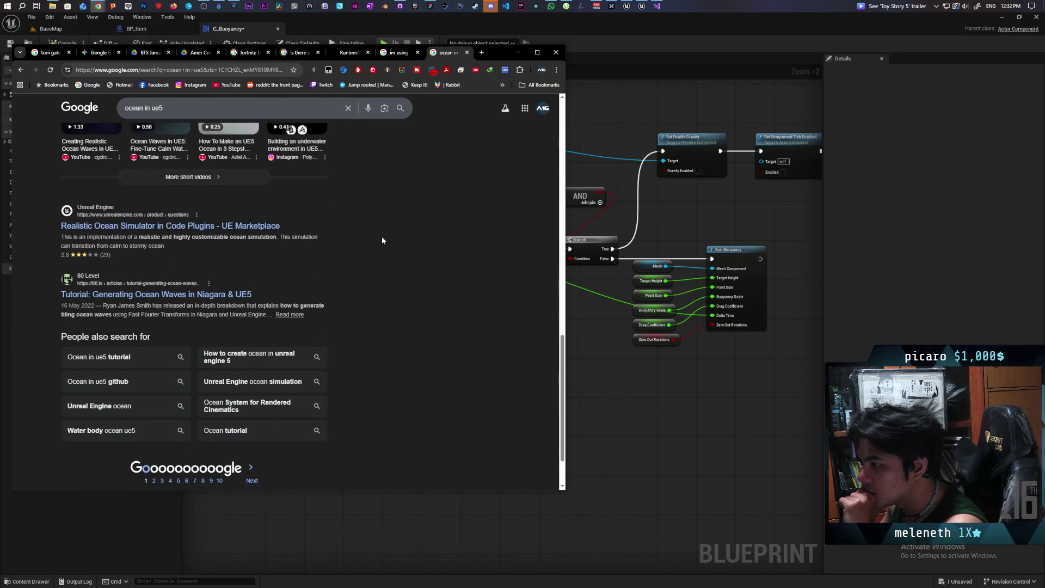
{"action": "scroll", "coordinate": [382, 240], "scroll_direction": "down", "scroll_amount": 2}
{"action": "scroll", "coordinate": [382, 241], "scroll_direction": "up", "scroll_amount": 10}
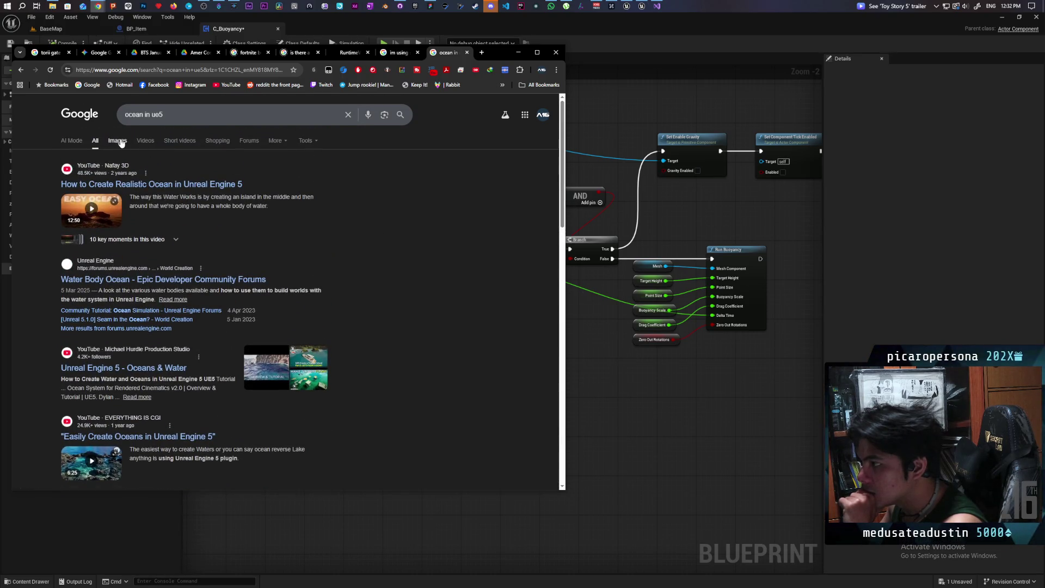
- Switch to image results and preview the 'Water Plugin in UE5' forum image
{"action": "left_click", "coordinate": [118, 142]}
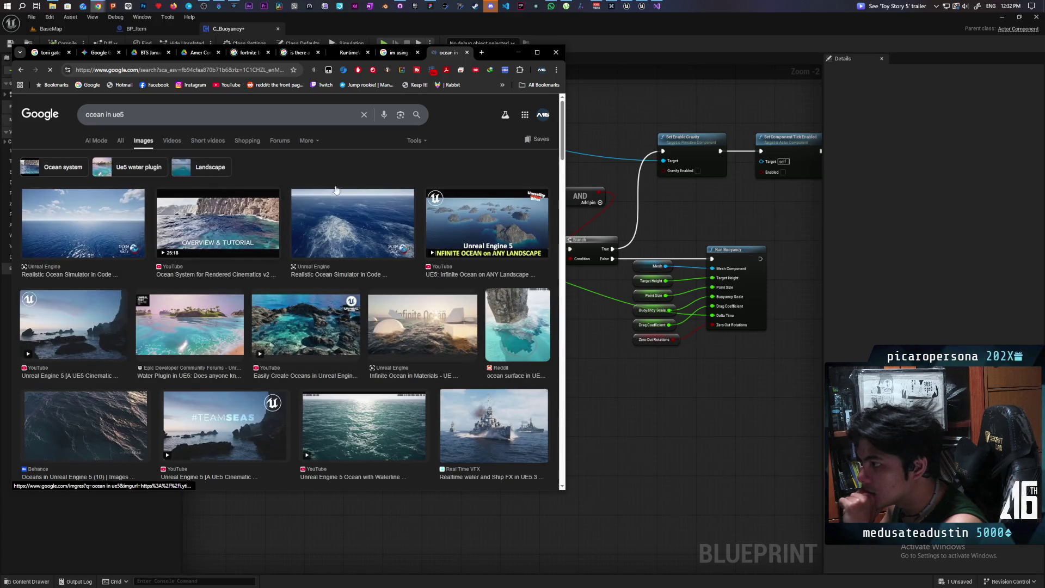
{"action": "scroll", "coordinate": [416, 175], "scroll_direction": "down", "scroll_amount": 3}
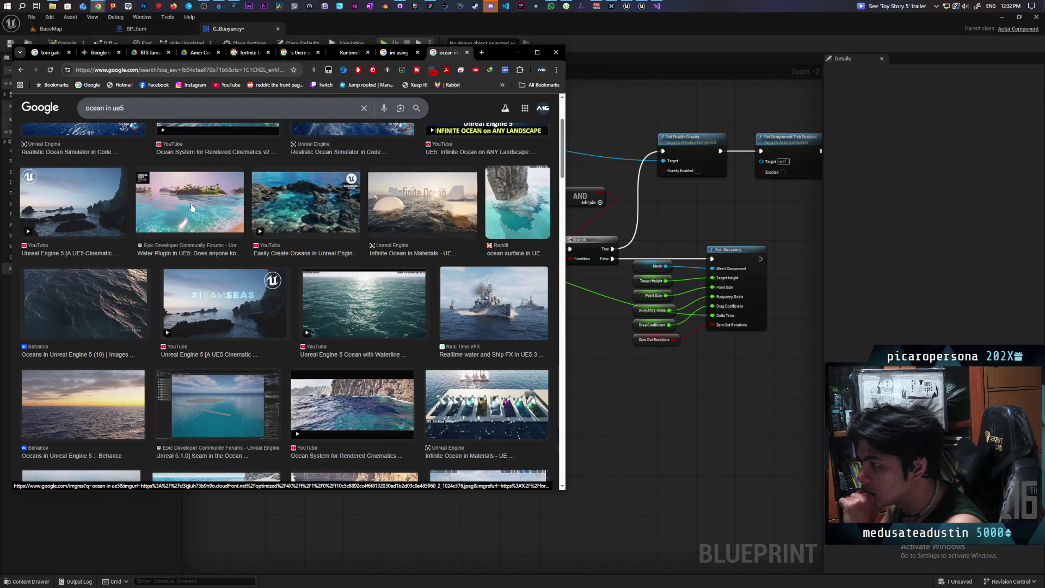
{"action": "left_click", "coordinate": [192, 208]}
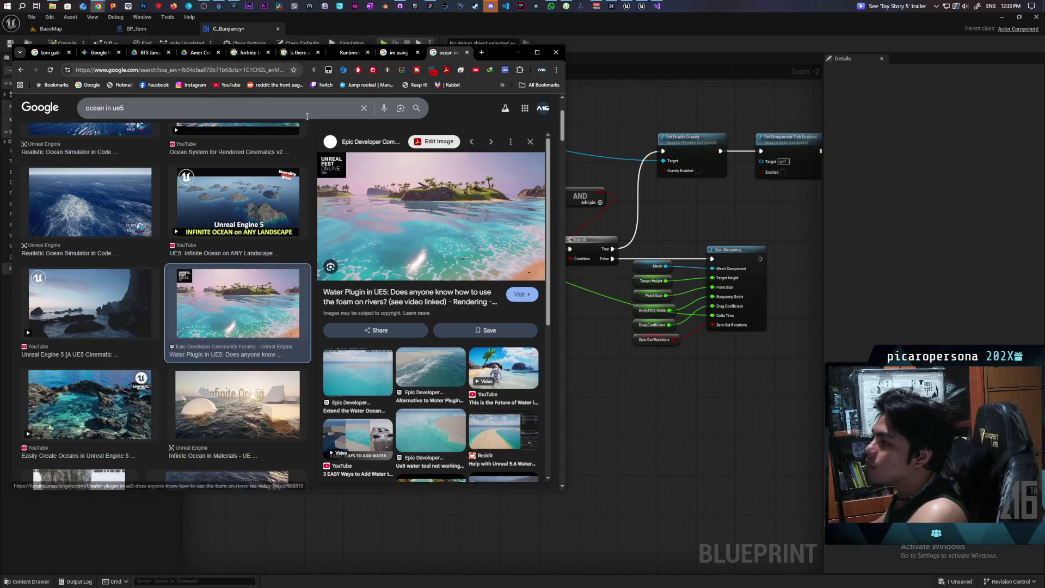
- Run a Google search for 'stylized ocean ue5'
{"action": "left_click", "coordinate": [202, 70]}
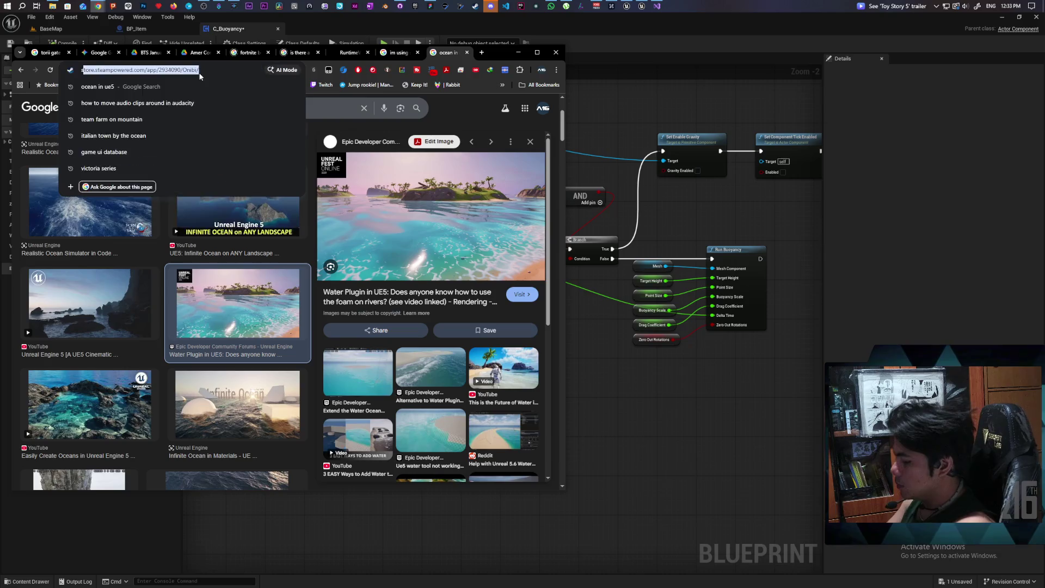
{"action": "type", "text": "stylized ocean"}
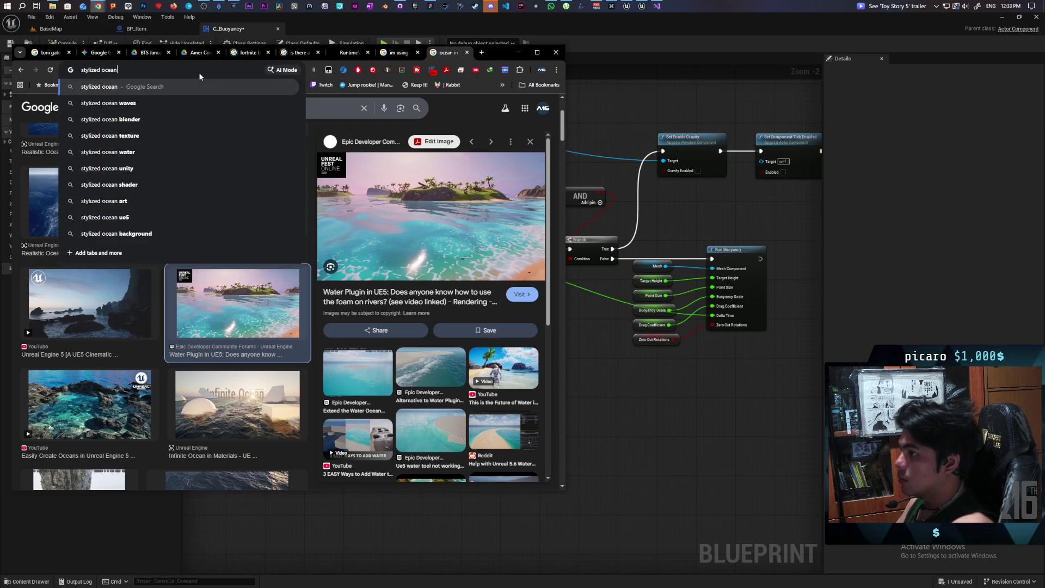
{"action": "type", "text": " ue5"}
{"action": "key", "text": "Return"}
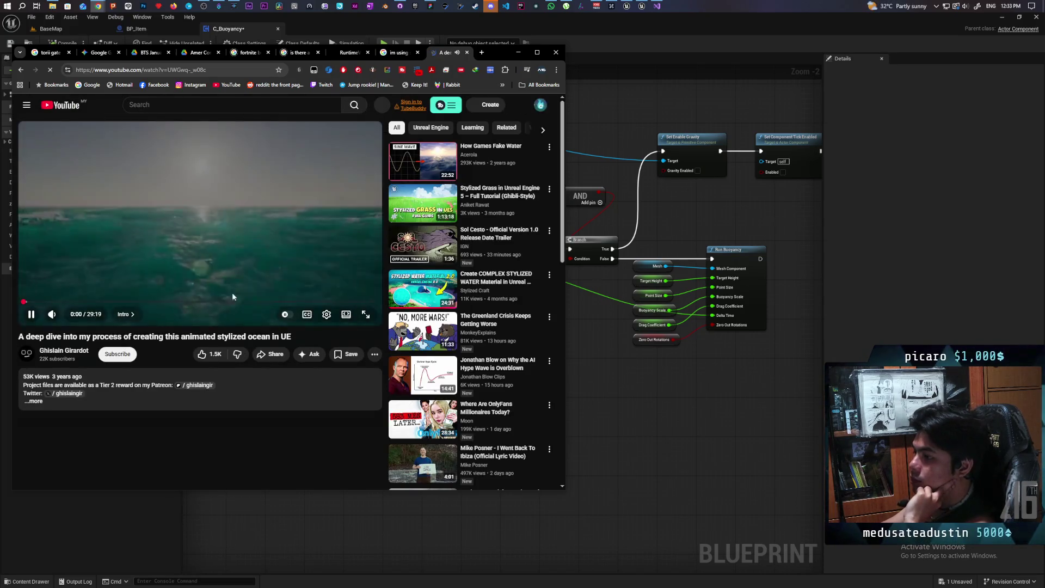
- Raise the volume of the stylized-ocean deep-dive video as it plays
{"action": "left_click", "coordinate": [74, 315]}
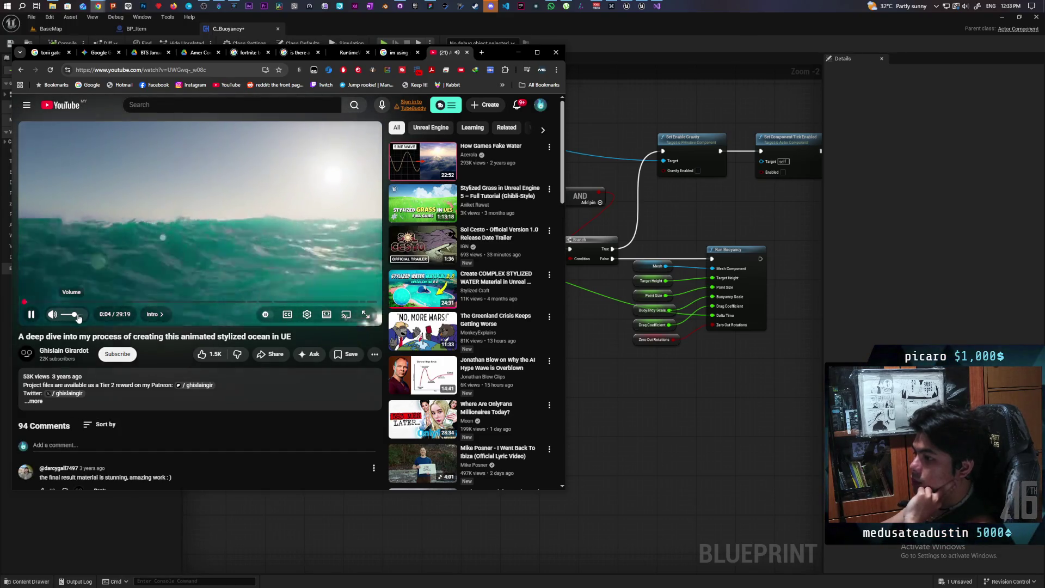
{"action": "left_click", "coordinate": [79, 315]}
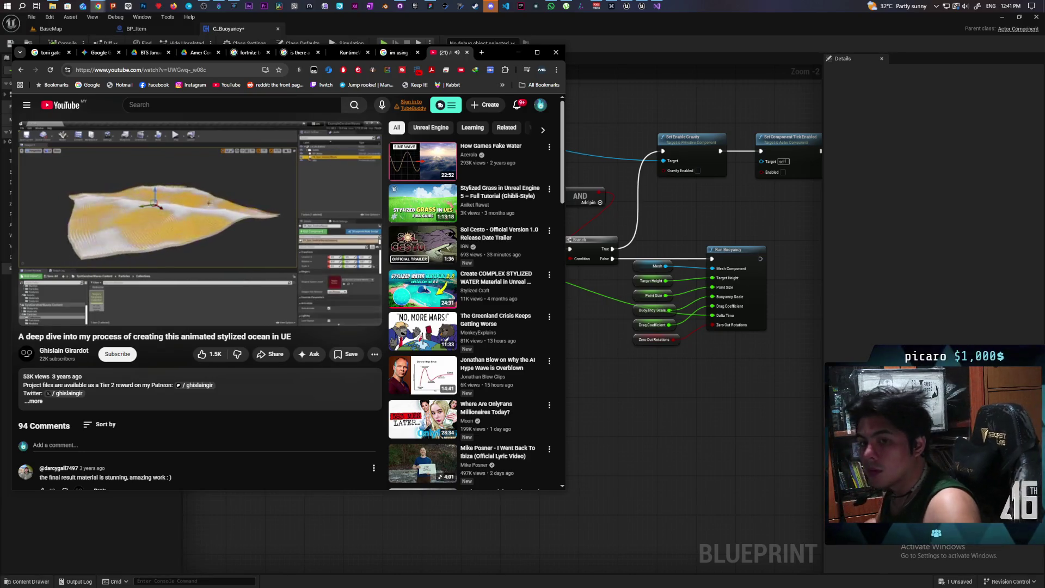
- Pause the stylized-ocean video at 8:02 on its Niagara graph
{"action": "mouse_move", "coordinate": [250, 284]}
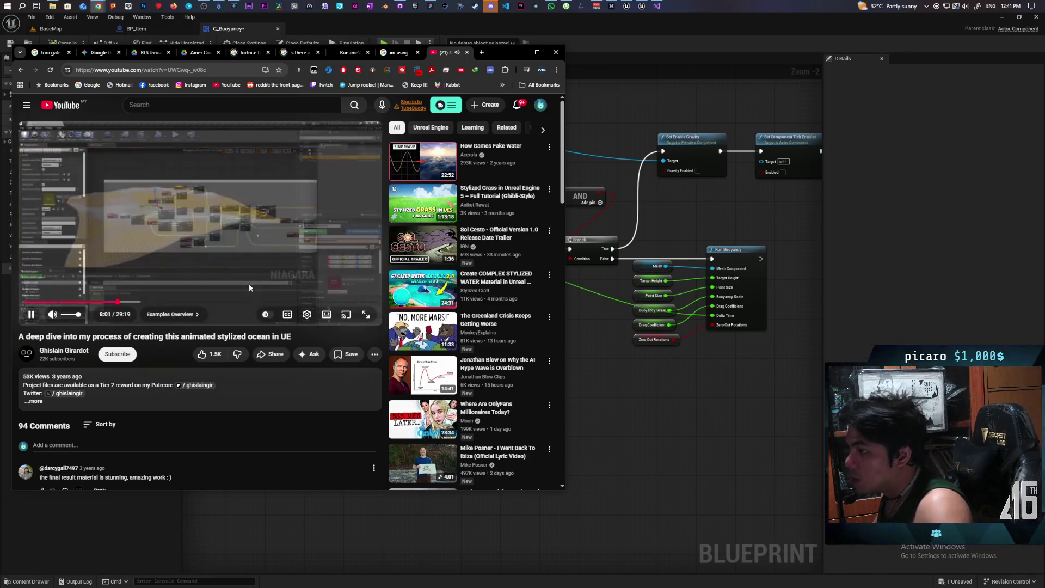
{"action": "left_click", "coordinate": [228, 249]}
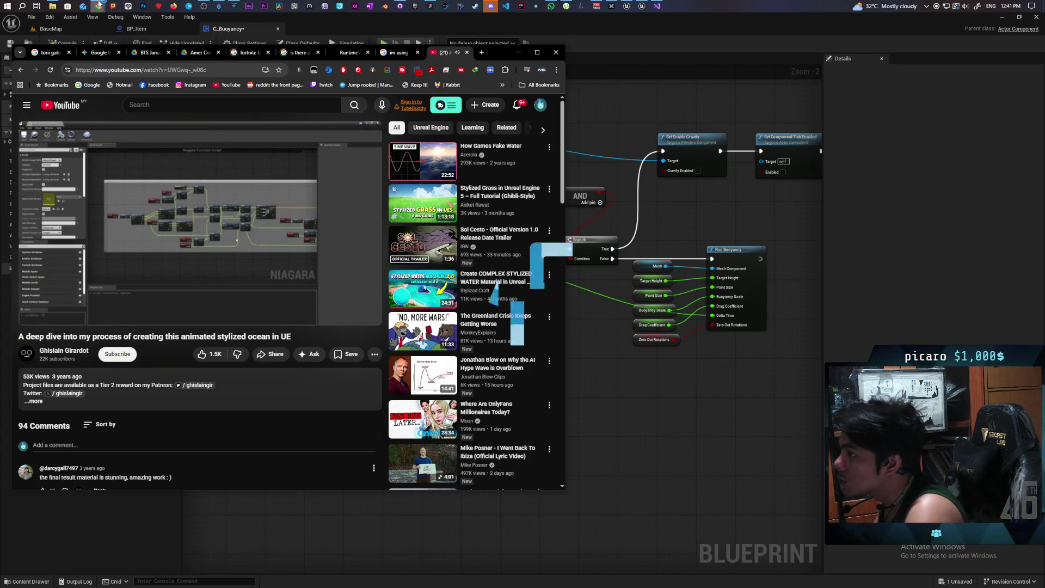
{"action": "mouse_move", "coordinate": [99, 3]}
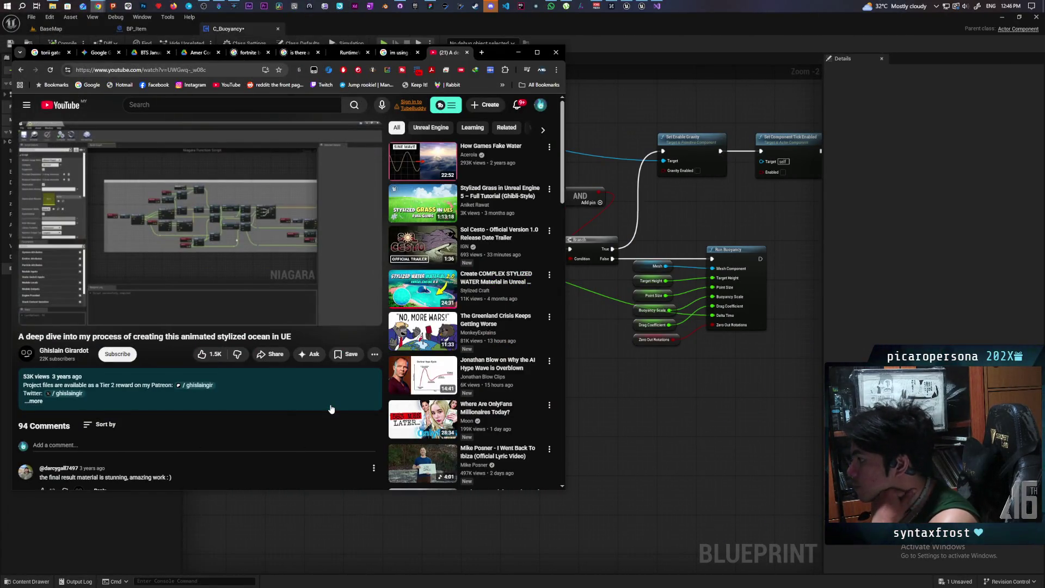
- Bring up Discord, dismiss the new audio device prompt, and open the Aniflow Interactive server
{"action": "left_click", "coordinate": [491, 6]}
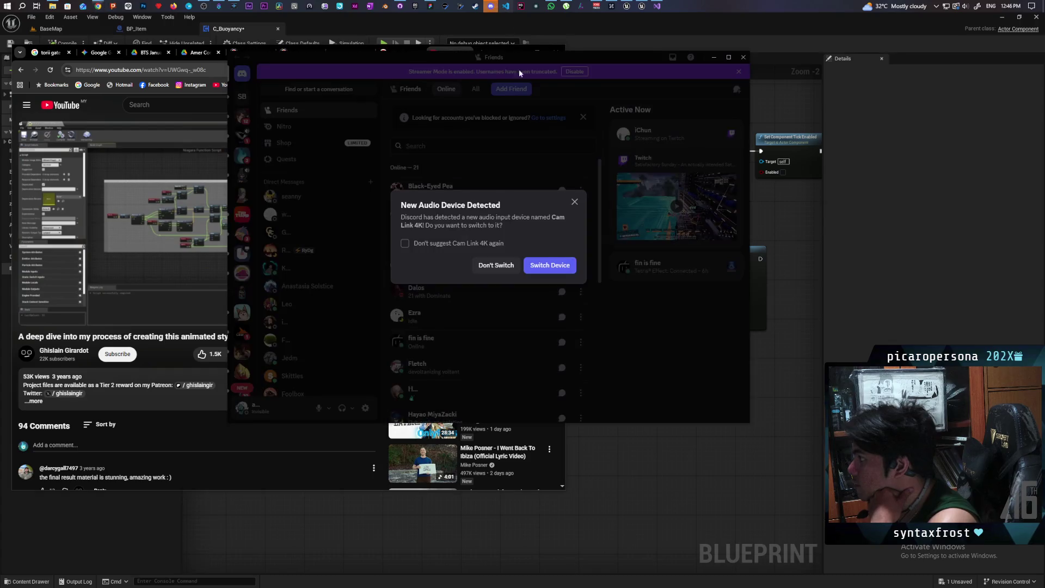
{"action": "left_click", "coordinate": [422, 307]}
{"action": "left_click", "coordinate": [242, 156]}
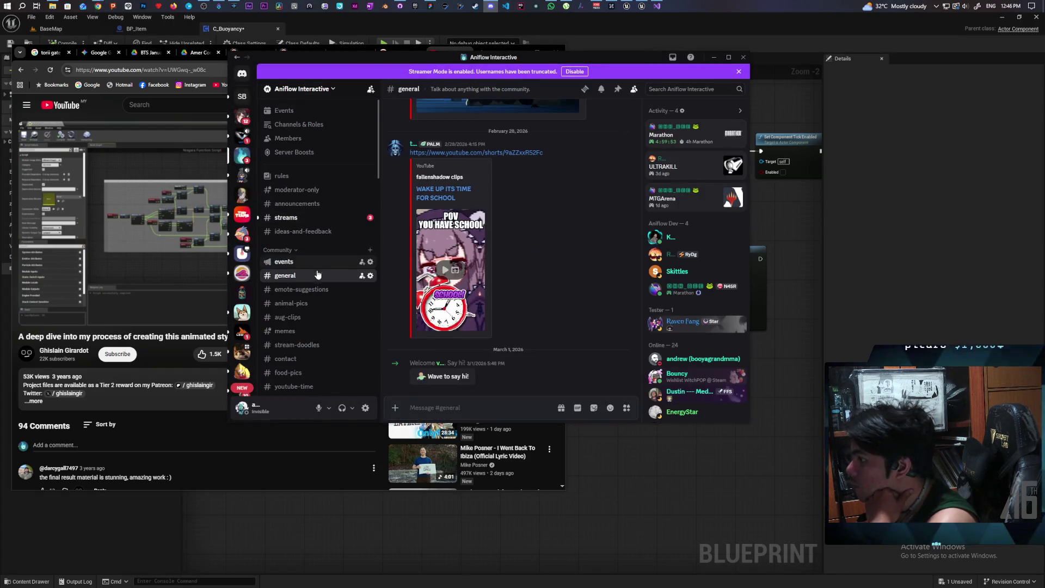
- Open the #technical-art channel and start a message search
{"action": "scroll", "coordinate": [321, 274], "scroll_direction": "down", "scroll_amount": 3}
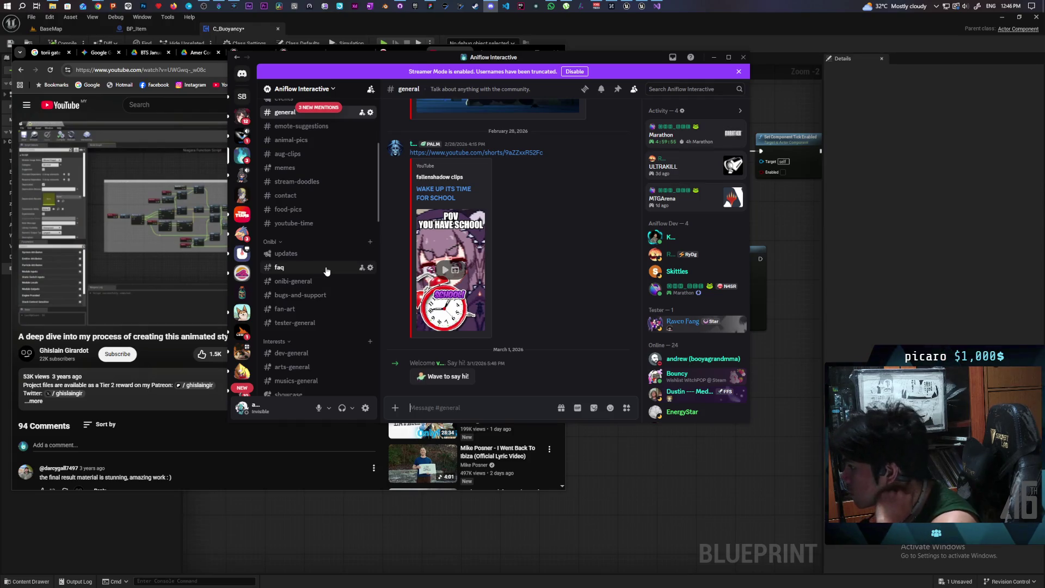
{"action": "scroll", "coordinate": [326, 268], "scroll_direction": "down", "scroll_amount": 3}
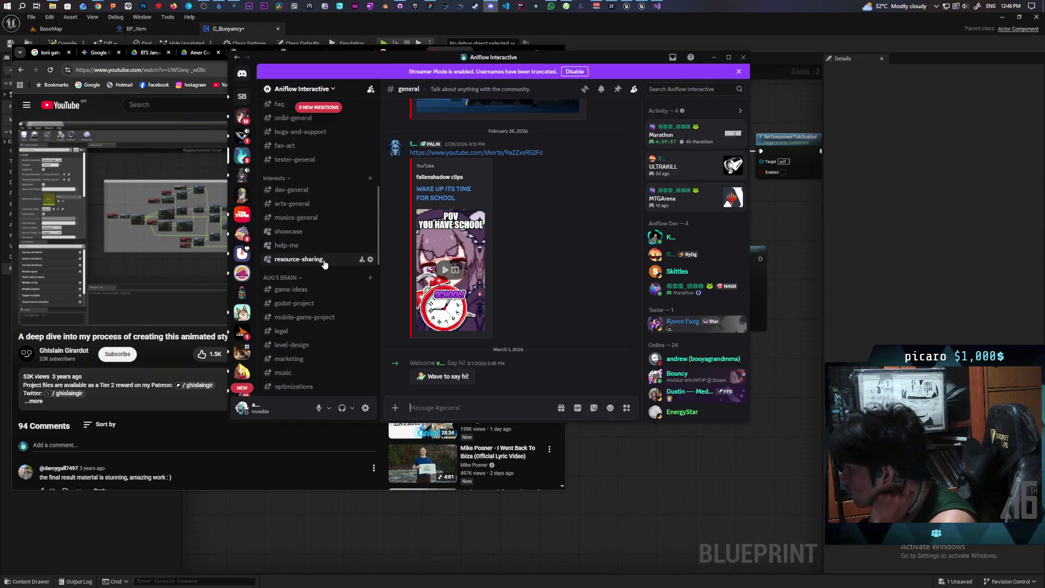
{"action": "scroll", "coordinate": [324, 264], "scroll_direction": "down", "scroll_amount": 2}
{"action": "scroll", "coordinate": [322, 256], "scroll_direction": "down", "scroll_amount": 1}
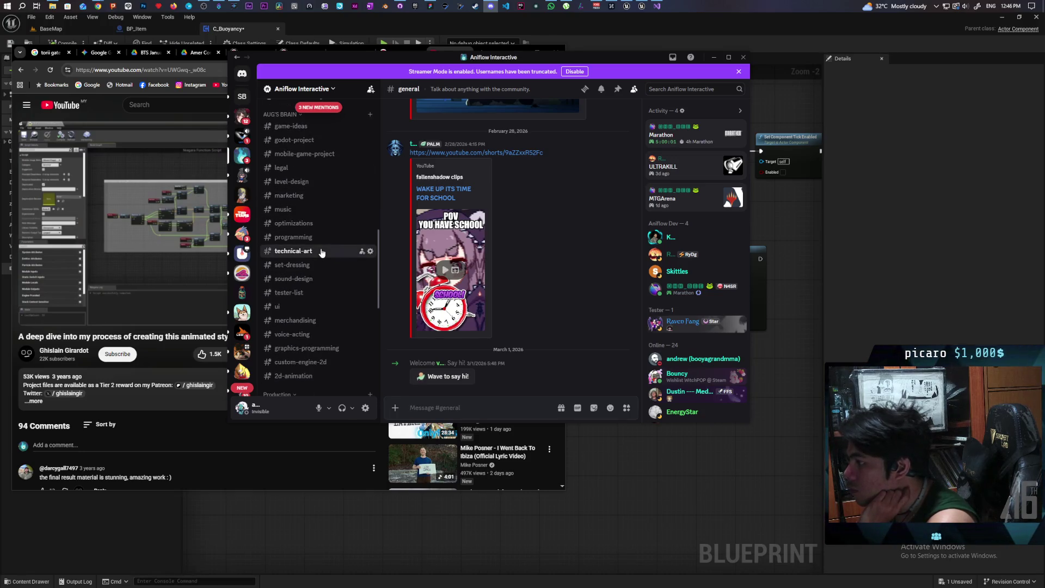
{"action": "left_click", "coordinate": [322, 253]}
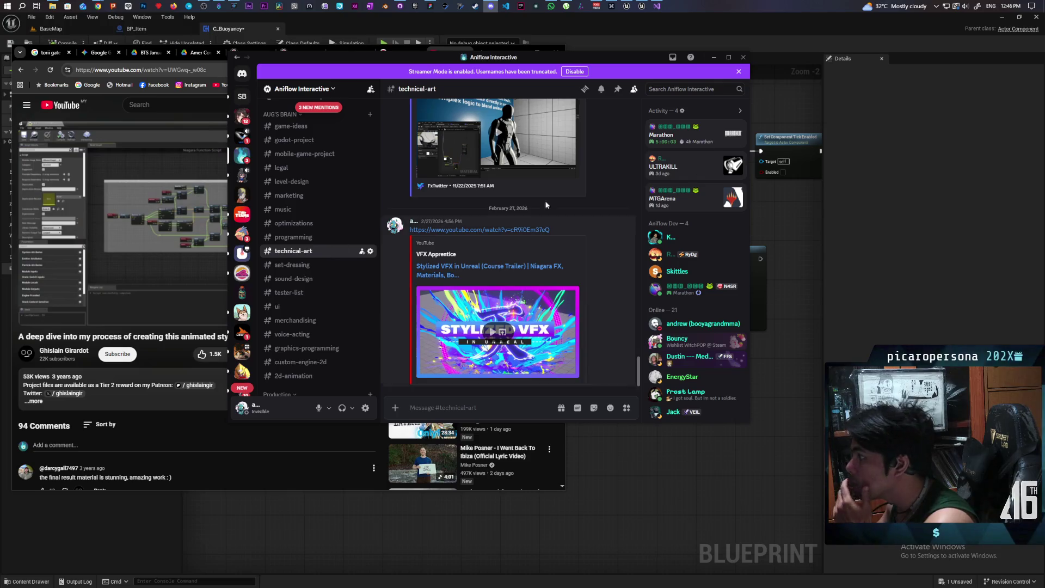
{"action": "left_click", "coordinate": [665, 91]}
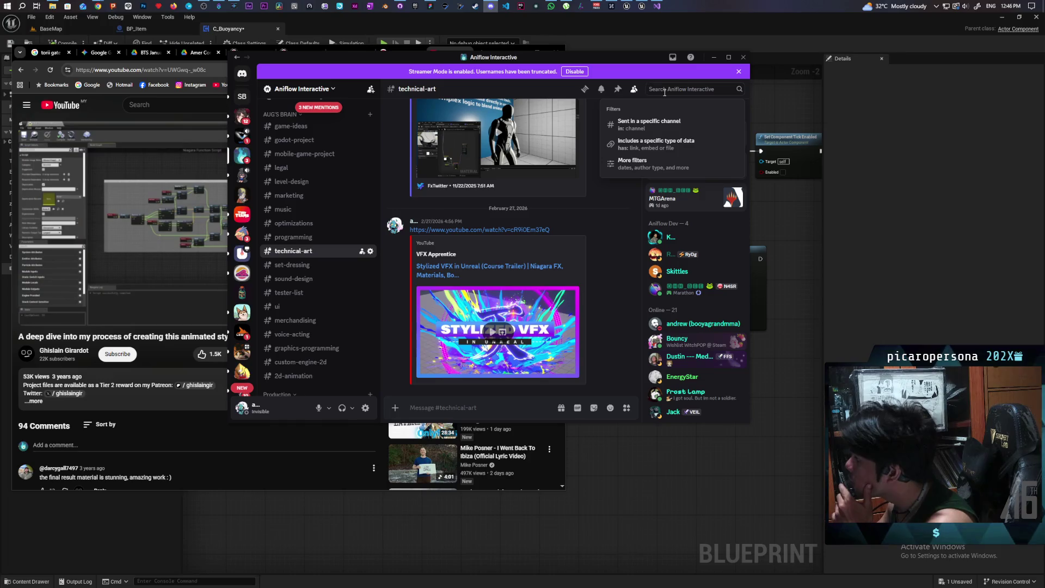
- Restrict the search to #technical-art and search for 'ocean'
{"action": "left_click", "coordinate": [680, 124]}
{"action": "left_click", "coordinate": [680, 122]}
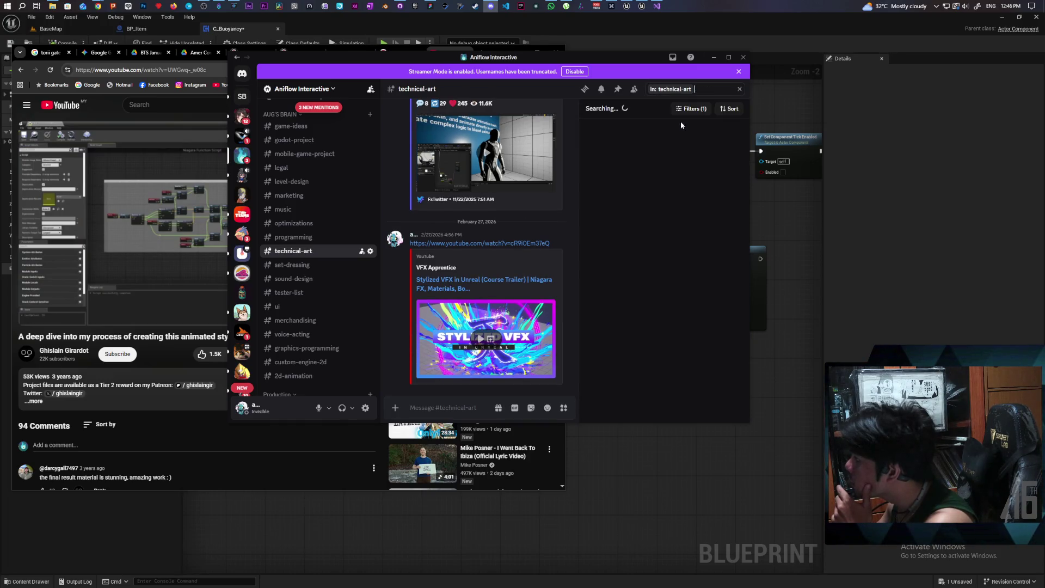
{"action": "type", "text": "ocaen"}
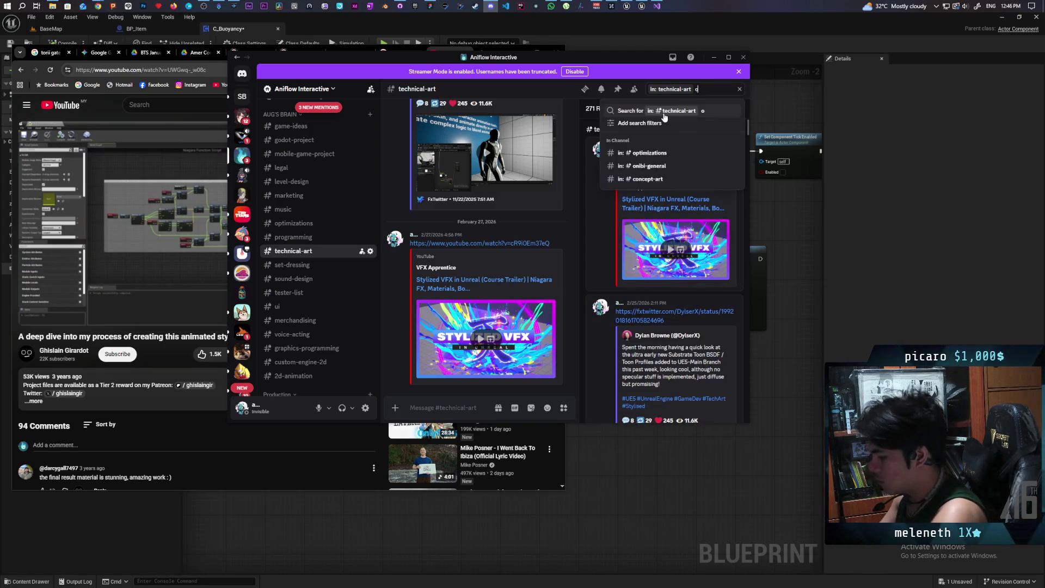
{"action": "key", "text": "BackSpace"}
{"action": "key", "text": "BackSpace"}
{"action": "key", "text": "BackSpace"}
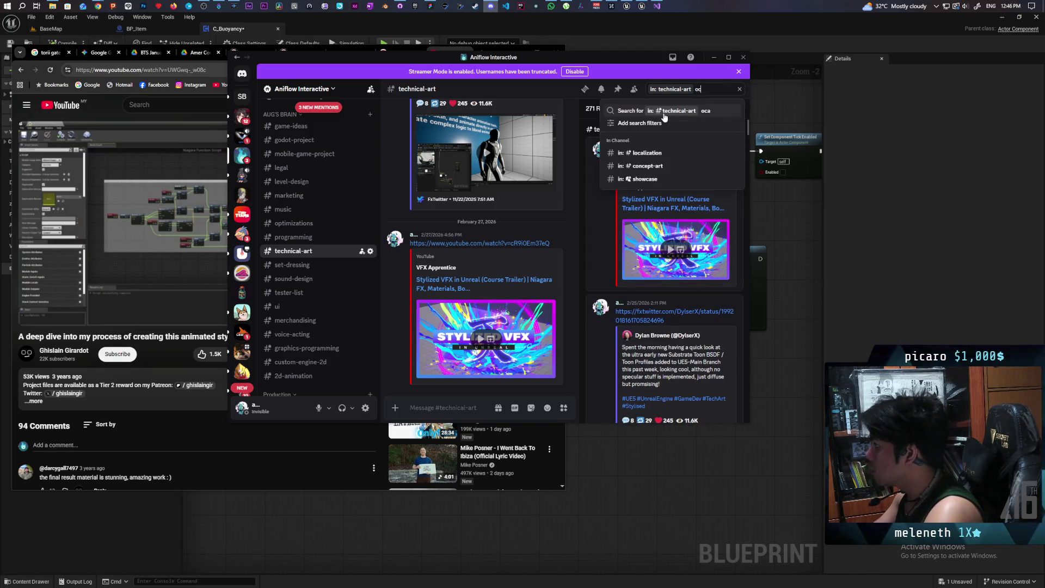
{"action": "type", "text": "ean"}
{"action": "key", "text": "Return"}
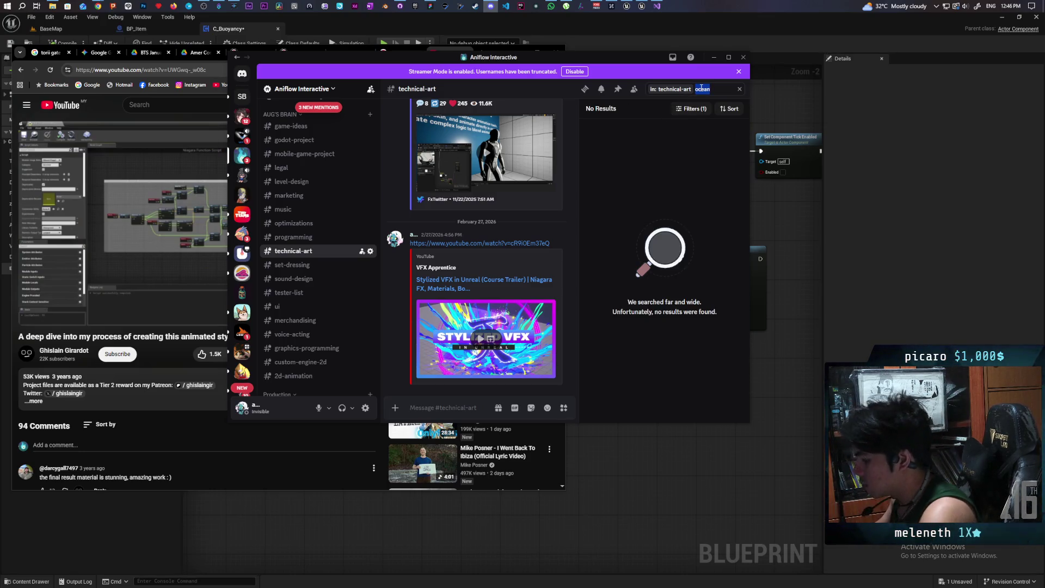
- Search #technical-art for 'water' and look through the results
{"action": "type", "text": "water"}
{"action": "key", "text": "Return"}
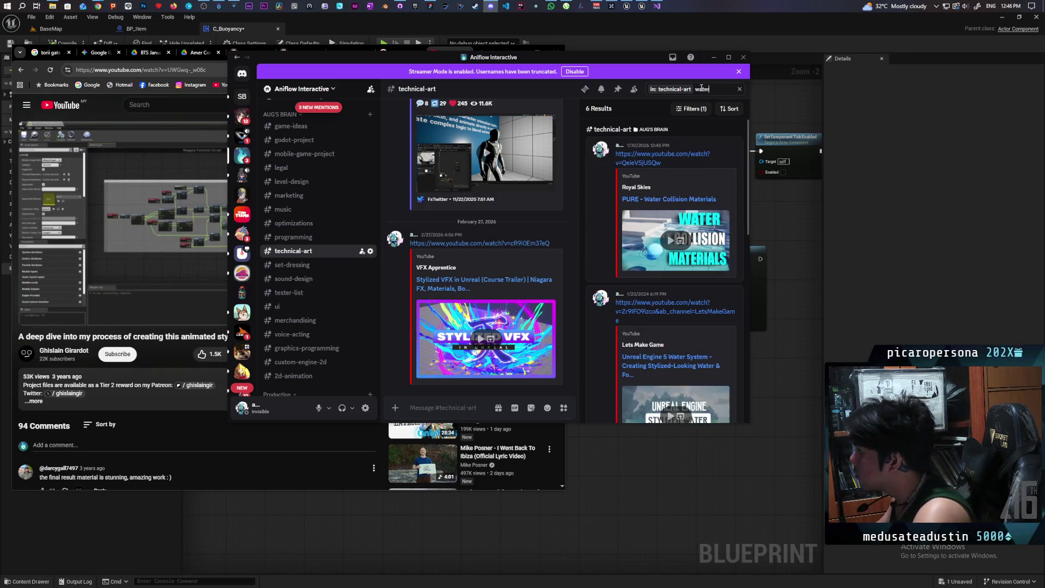
{"action": "scroll", "coordinate": [678, 187], "scroll_direction": "down", "scroll_amount": 5}
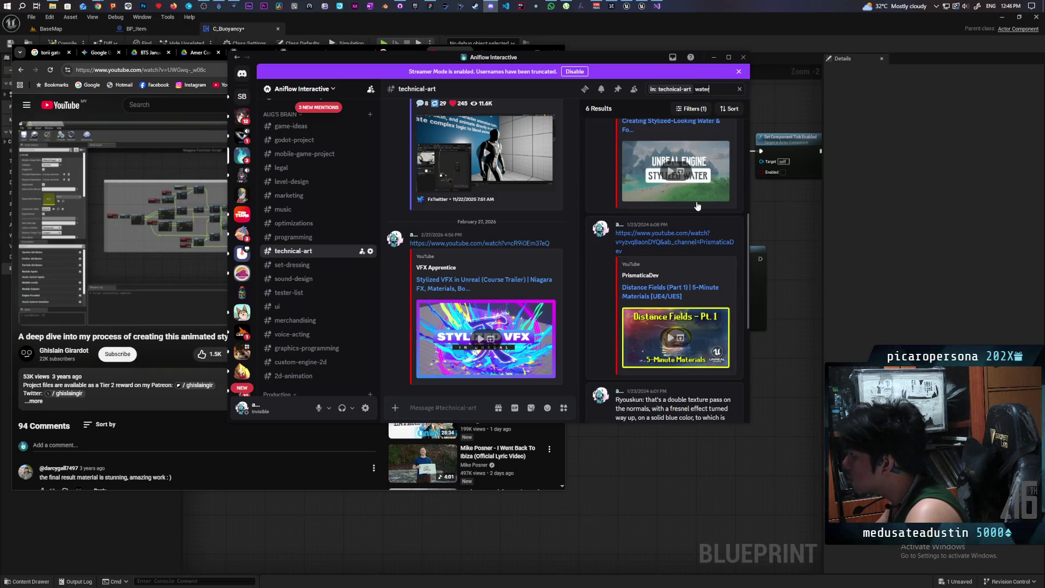
{"action": "scroll", "coordinate": [698, 206], "scroll_direction": "down", "scroll_amount": 1}
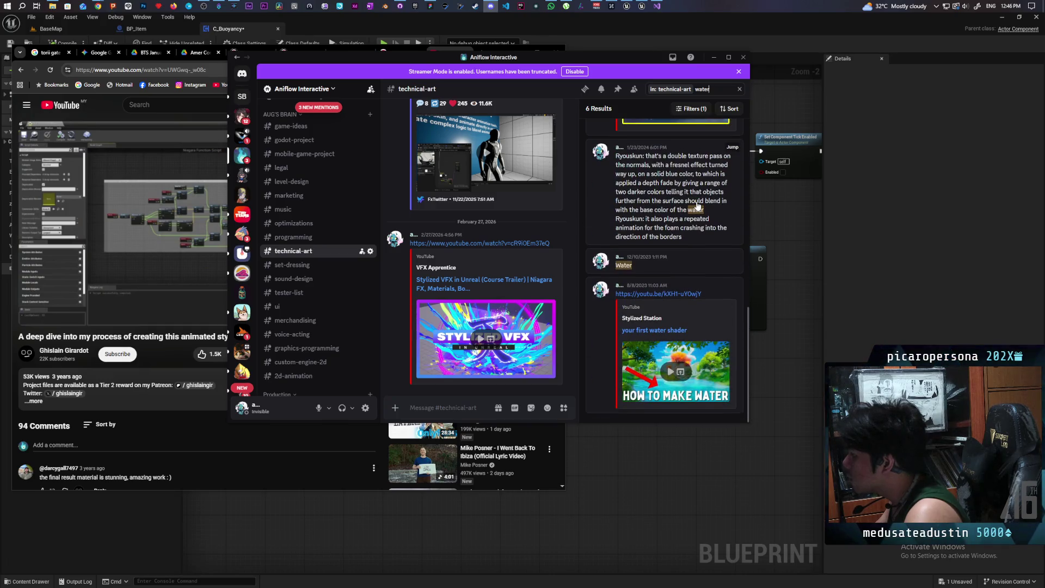
{"action": "scroll", "coordinate": [698, 205], "scroll_direction": "up", "scroll_amount": 6}
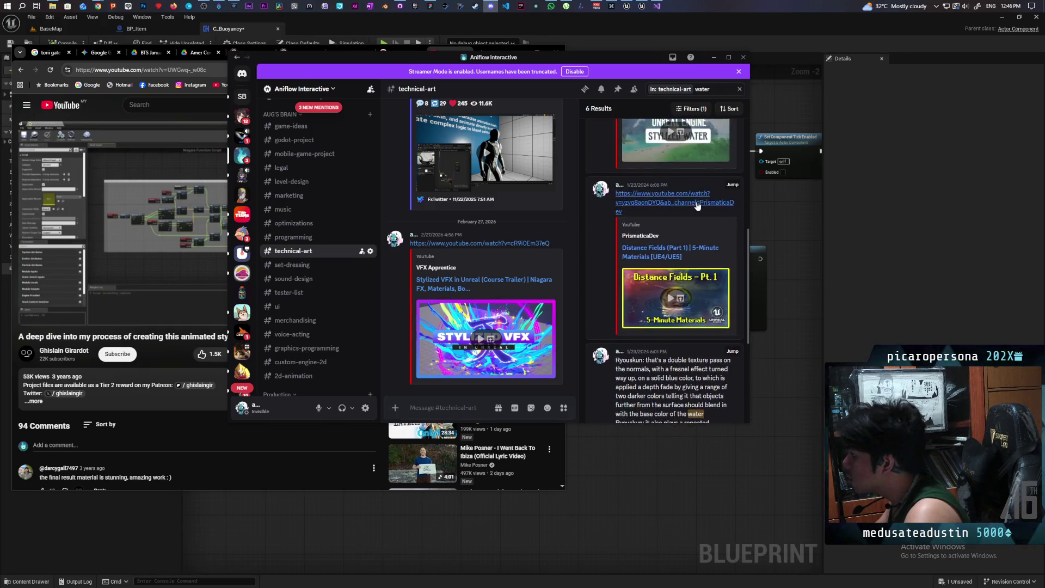
{"action": "scroll", "coordinate": [702, 212], "scroll_direction": "up", "scroll_amount": 2}
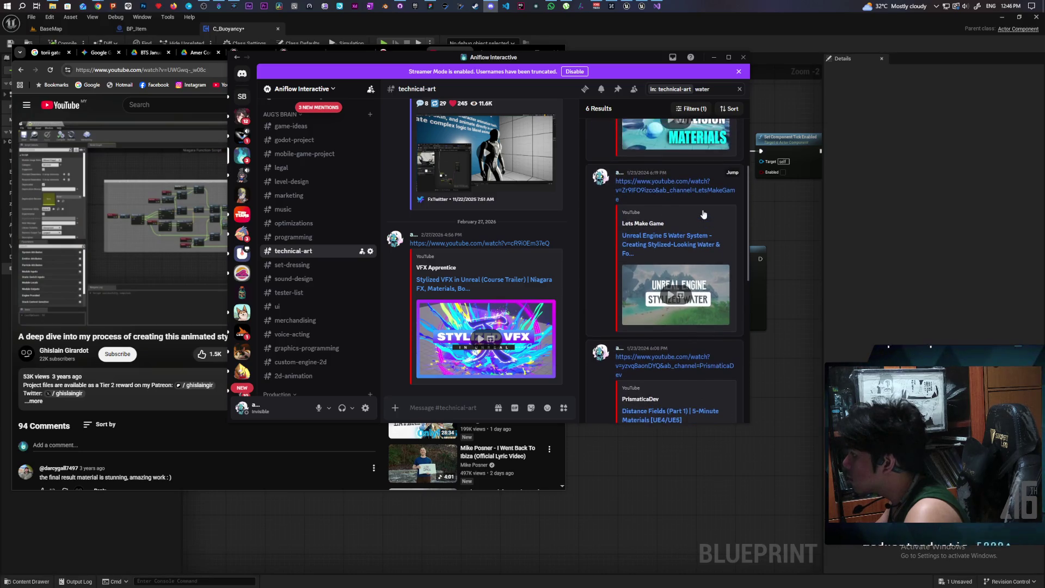
{"action": "scroll", "coordinate": [703, 213], "scroll_direction": "up", "scroll_amount": 2}
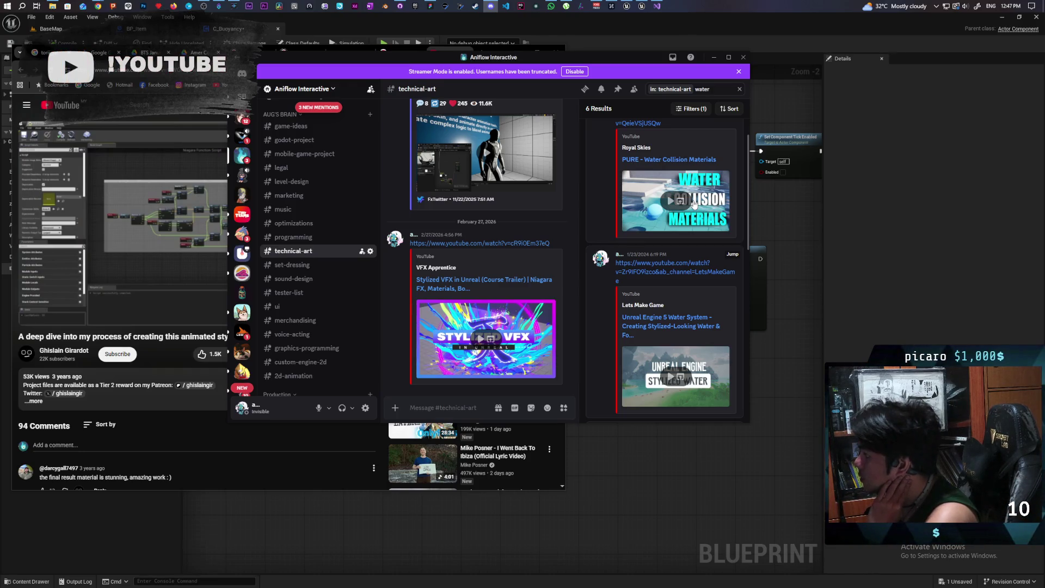
{"action": "scroll", "coordinate": [694, 204], "scroll_direction": "down", "scroll_amount": 6}
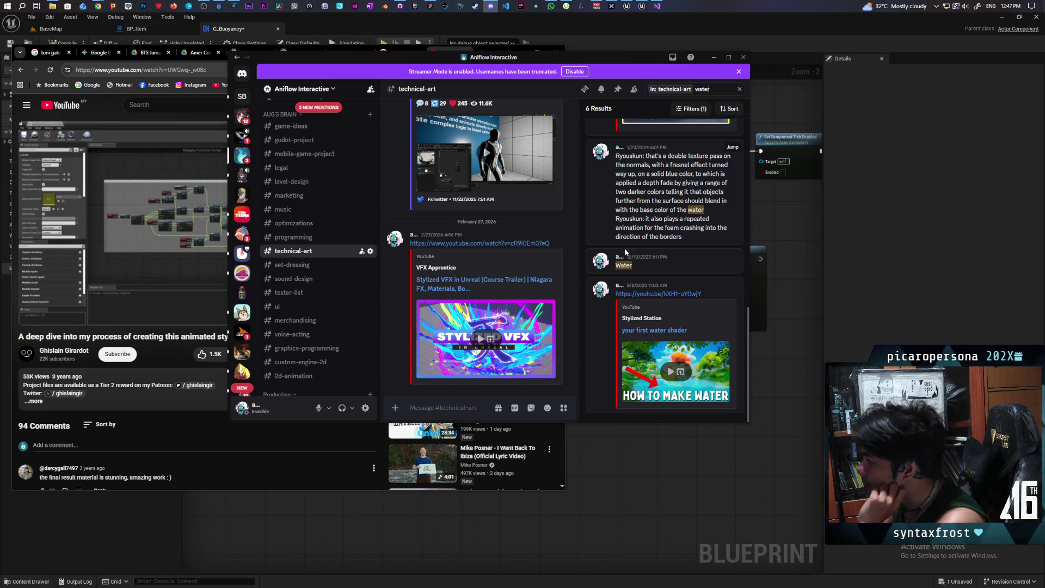
- Jump to the 'Unreal Engine 5 Water System' post, then clear the water search
{"action": "left_click", "coordinate": [729, 257]}
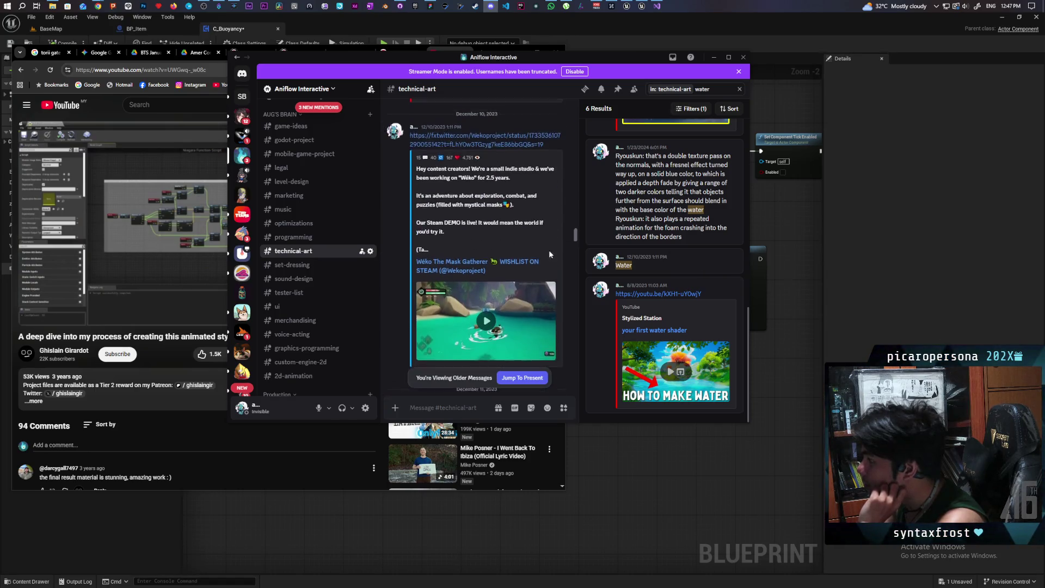
{"action": "scroll", "coordinate": [554, 254], "scroll_direction": "down", "scroll_amount": 5}
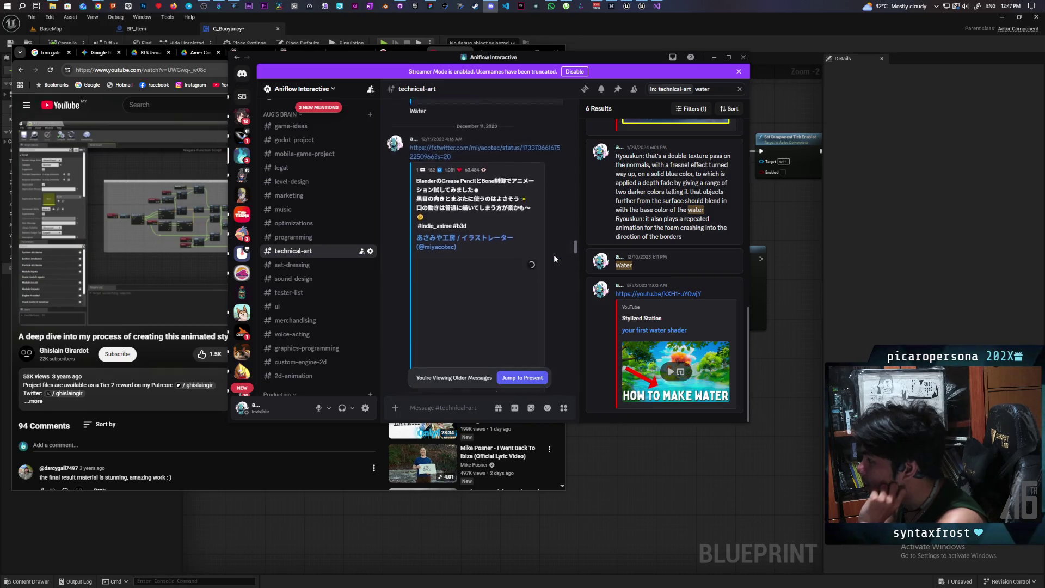
{"action": "scroll", "coordinate": [553, 254], "scroll_direction": "down", "scroll_amount": 10}
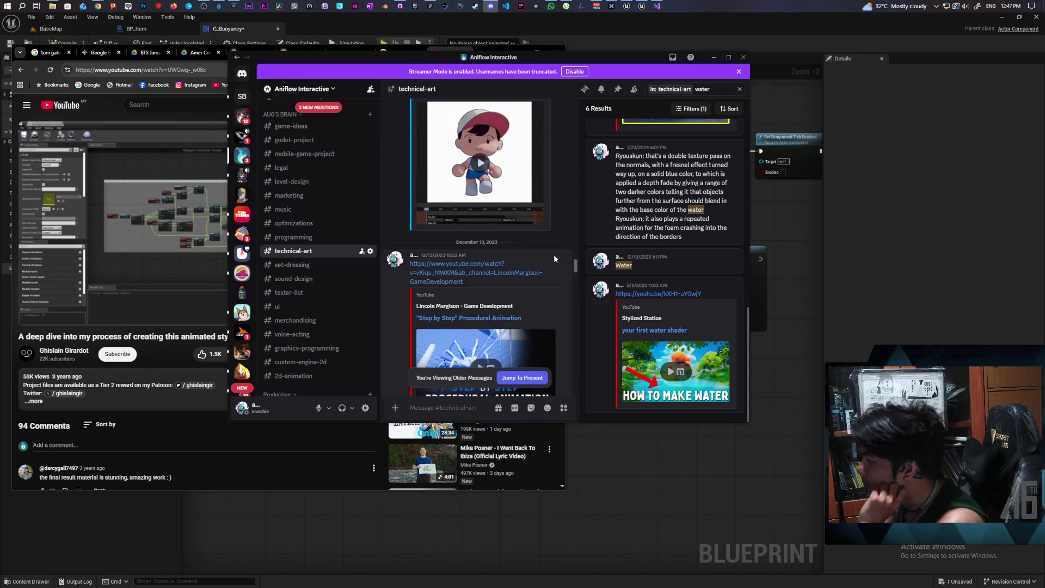
{"action": "scroll", "coordinate": [554, 254], "scroll_direction": "down", "scroll_amount": 8}
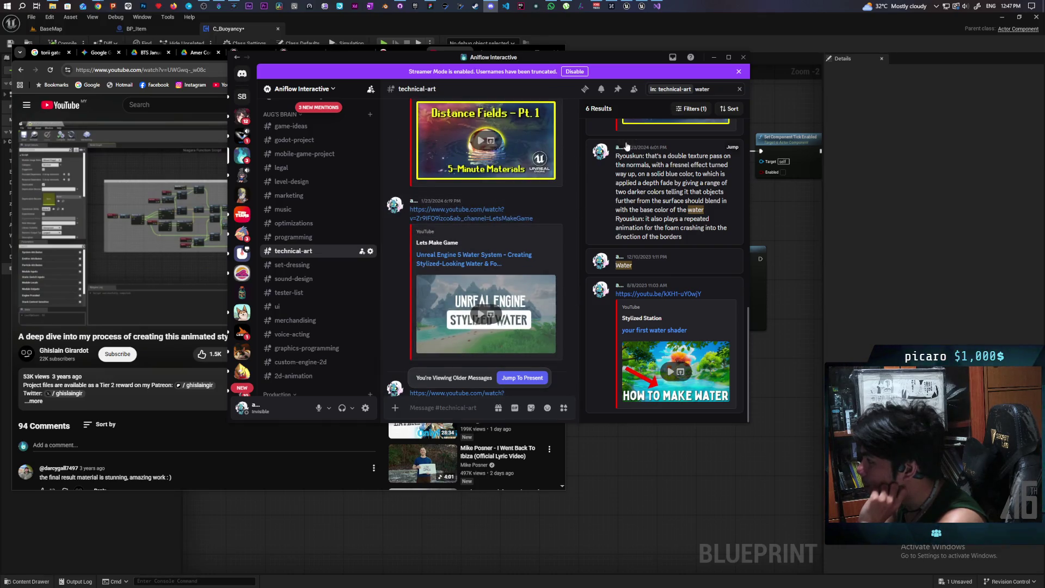
{"action": "left_click", "coordinate": [739, 89]}
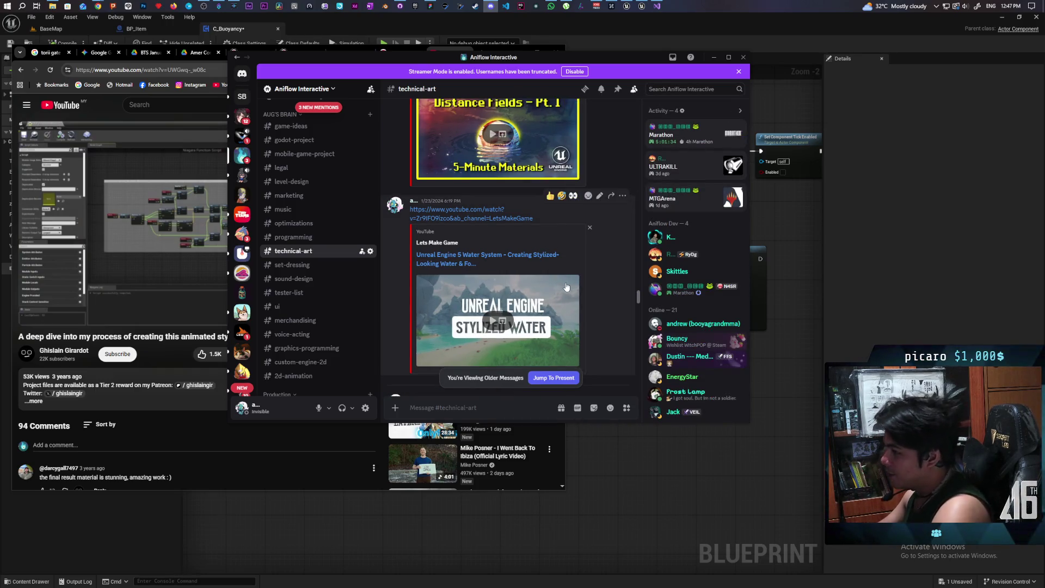
- Scroll the #technical-art channel and play the Wéko demo video embed
{"action": "scroll", "coordinate": [564, 282], "scroll_direction": "down", "scroll_amount": 15}
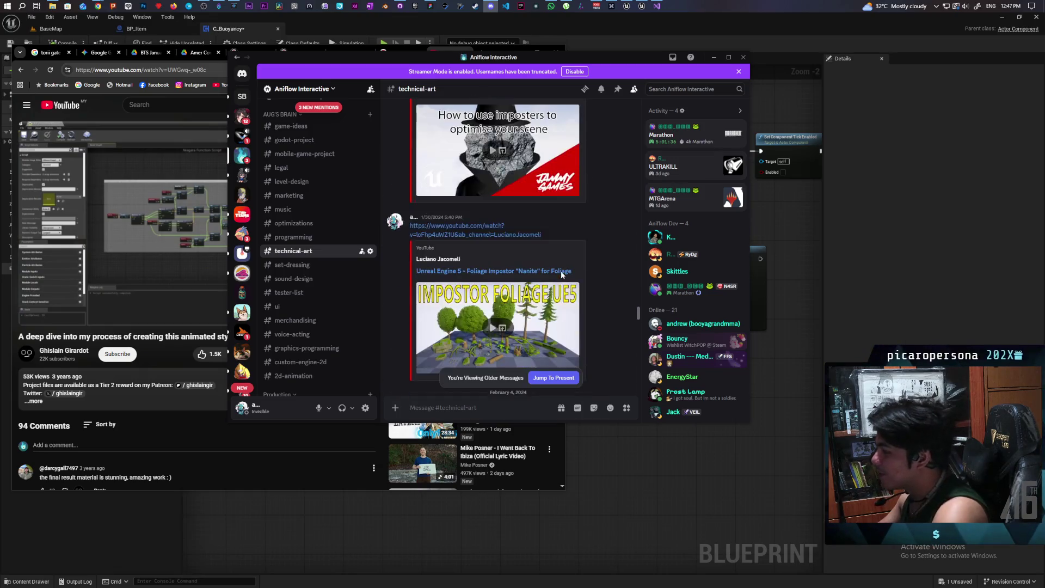
{"action": "scroll", "coordinate": [557, 266], "scroll_direction": "down", "scroll_amount": 10}
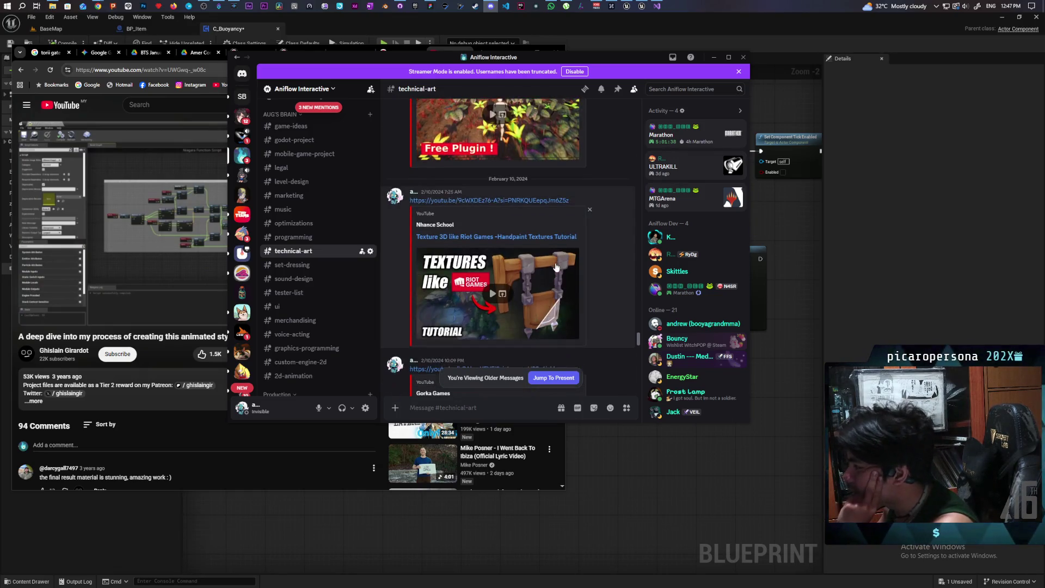
{"action": "scroll", "coordinate": [556, 267], "scroll_direction": "down", "scroll_amount": 10}
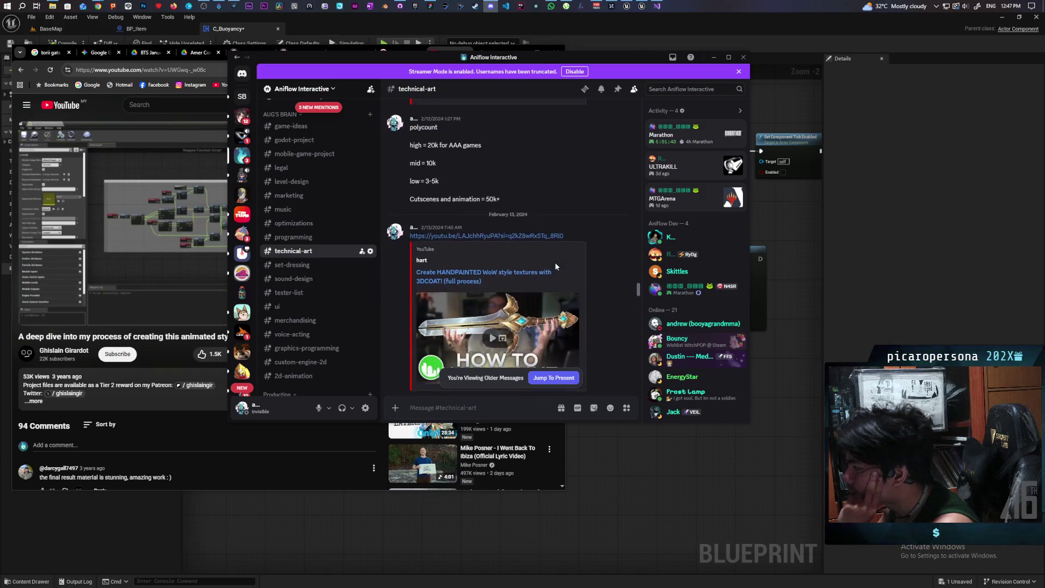
{"action": "scroll", "coordinate": [555, 265], "scroll_direction": "down", "scroll_amount": 3}
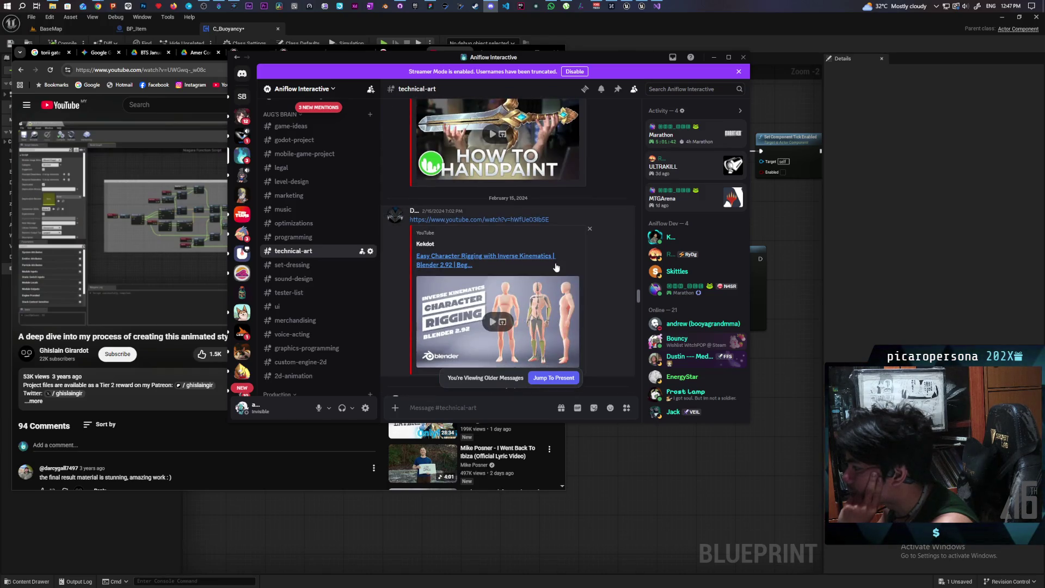
{"action": "scroll", "coordinate": [557, 267], "scroll_direction": "up", "scroll_amount": 15}
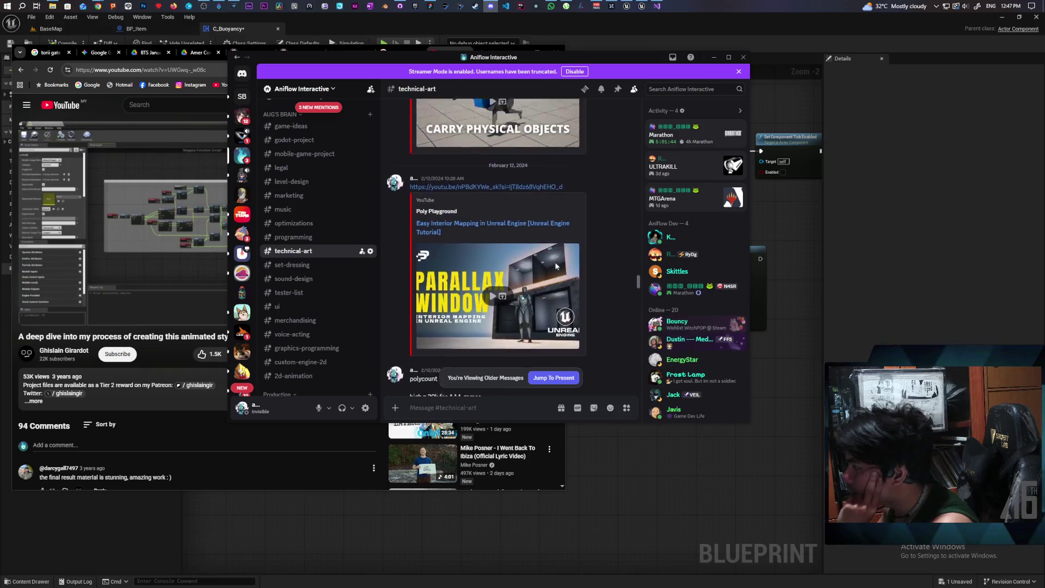
{"action": "scroll", "coordinate": [557, 266], "scroll_direction": "up", "scroll_amount": 15}
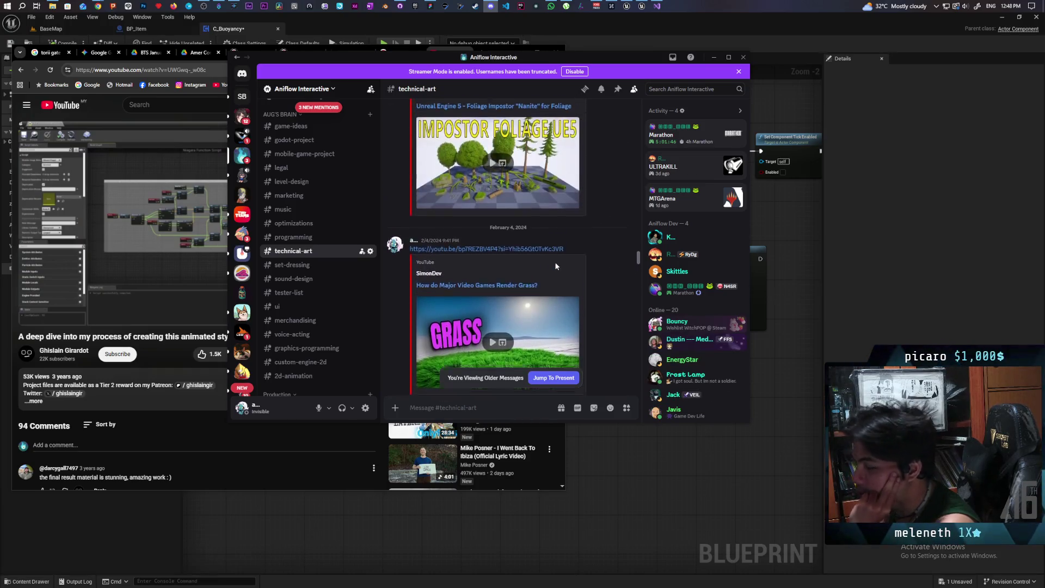
{"action": "scroll", "coordinate": [556, 266], "scroll_direction": "up", "scroll_amount": 15}
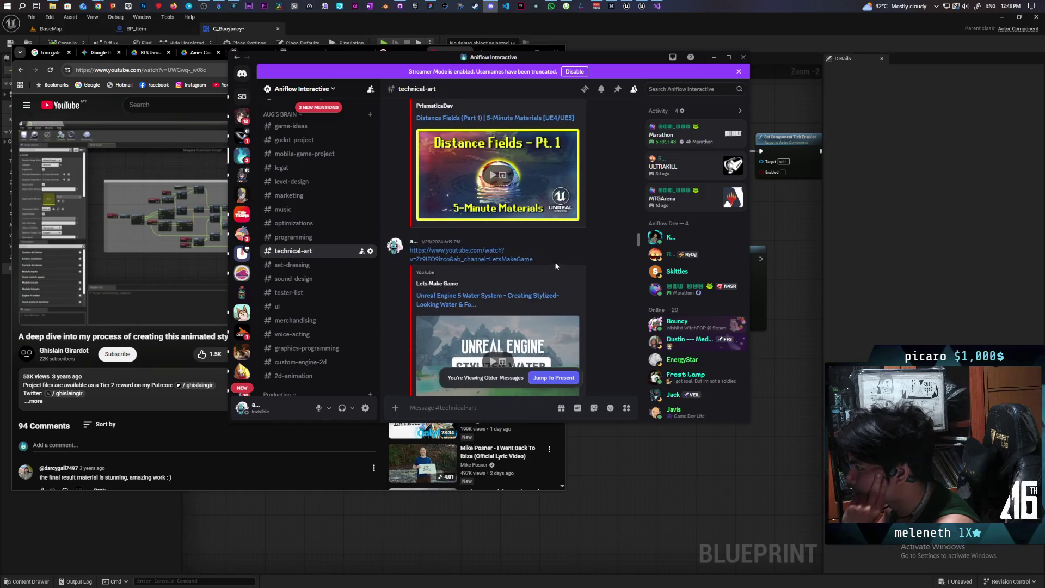
{"action": "scroll", "coordinate": [556, 265], "scroll_direction": "up", "scroll_amount": 15}
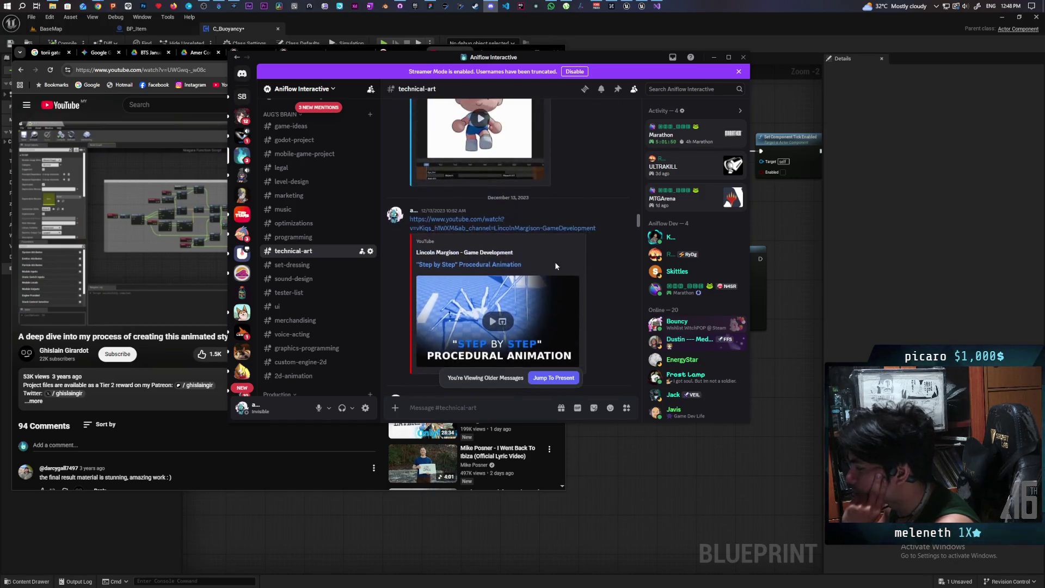
{"action": "scroll", "coordinate": [556, 266], "scroll_direction": "up", "scroll_amount": 5}
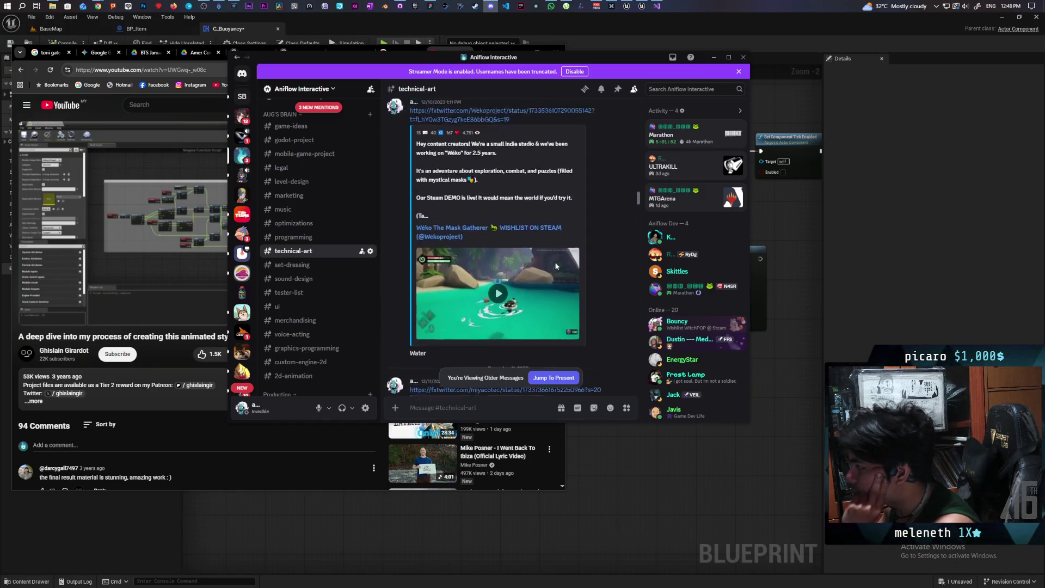
{"action": "left_click", "coordinate": [499, 281]}
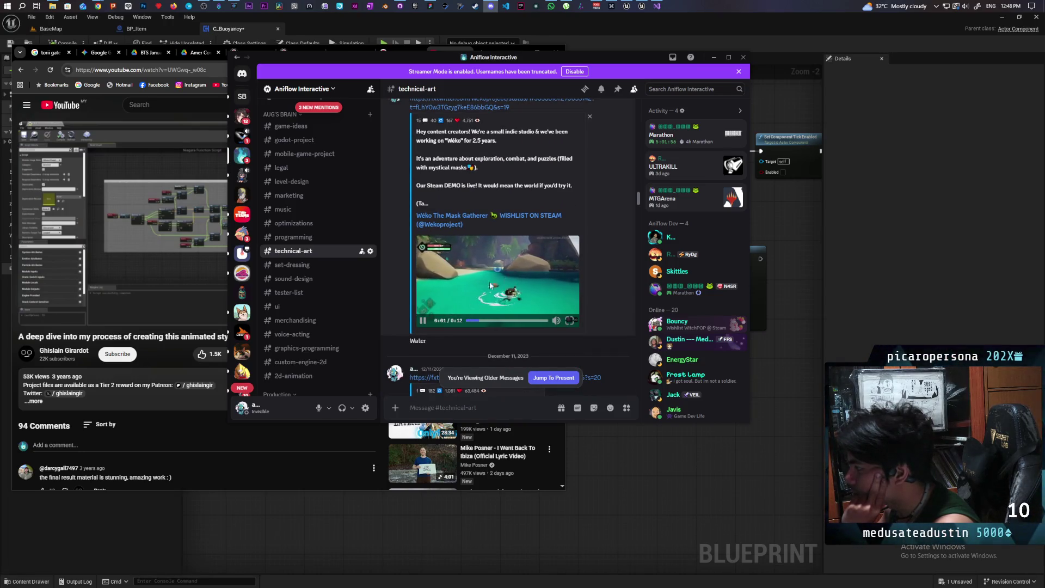
- Scroll up to the October 22 video, view it full size, then close the viewer
{"action": "scroll", "coordinate": [602, 263], "scroll_direction": "up", "scroll_amount": 10}
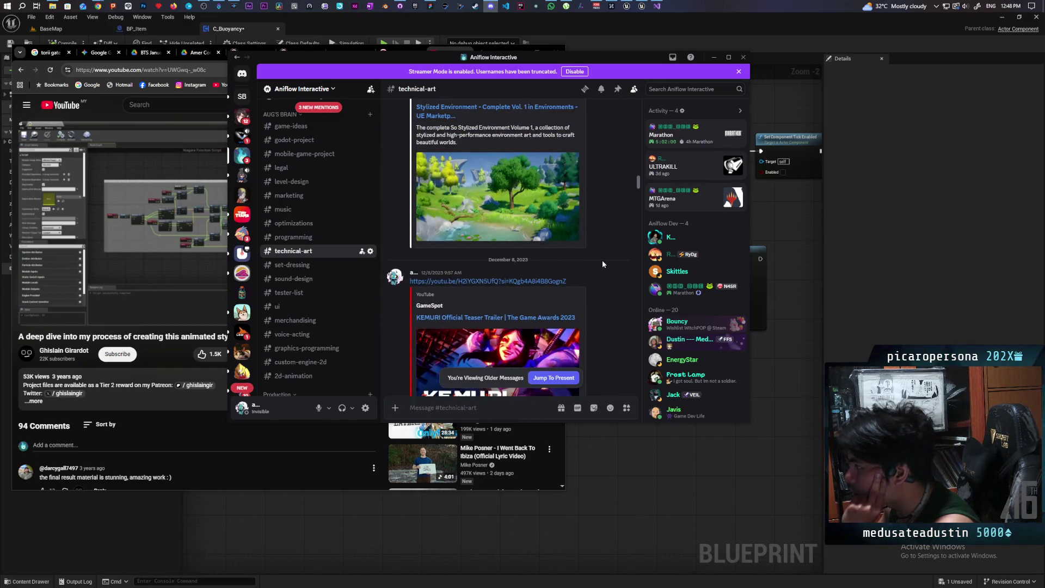
{"action": "scroll", "coordinate": [603, 262], "scroll_direction": "down", "scroll_amount": 3}
{"action": "scroll", "coordinate": [602, 264], "scroll_direction": "up", "scroll_amount": 5}
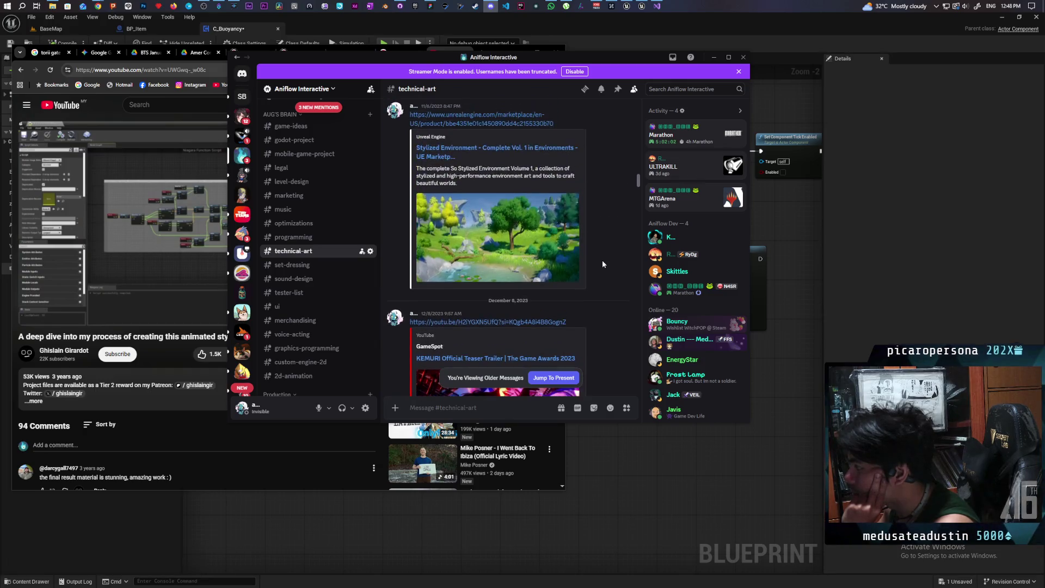
{"action": "scroll", "coordinate": [603, 264], "scroll_direction": "up", "scroll_amount": 10}
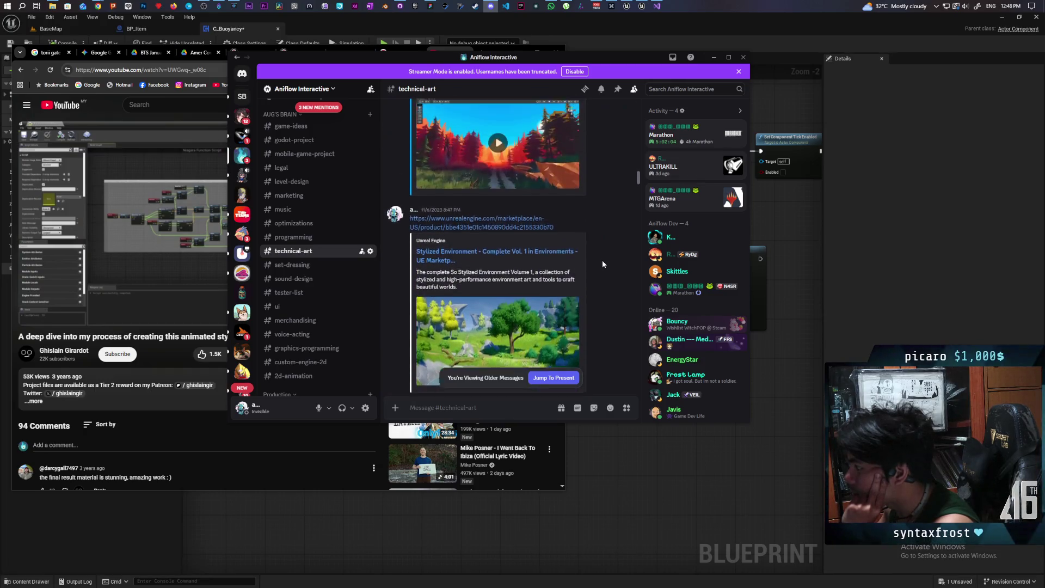
{"action": "scroll", "coordinate": [603, 264], "scroll_direction": "up", "scroll_amount": 10}
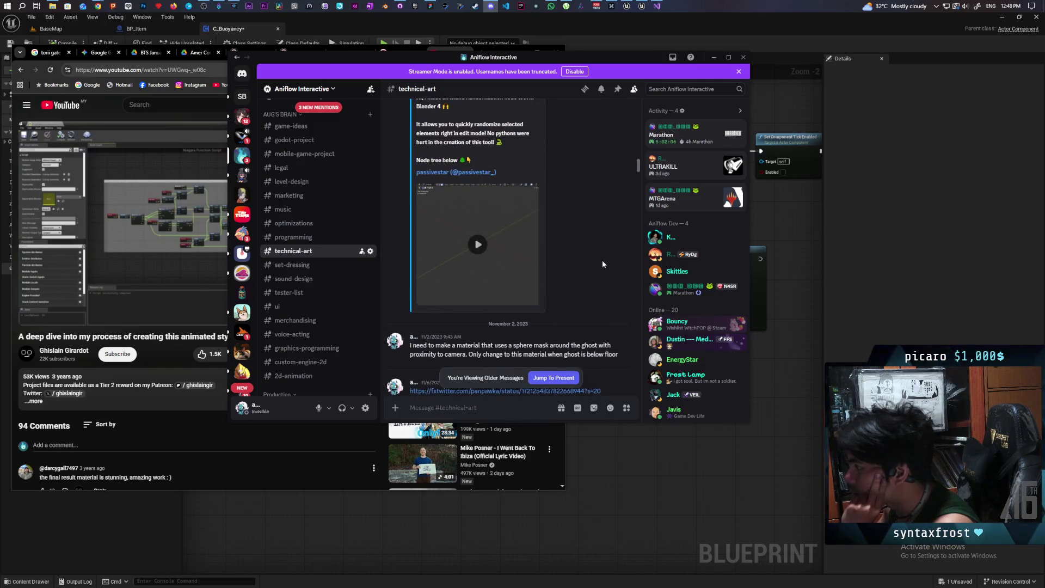
{"action": "scroll", "coordinate": [602, 260], "scroll_direction": "up", "scroll_amount": 3}
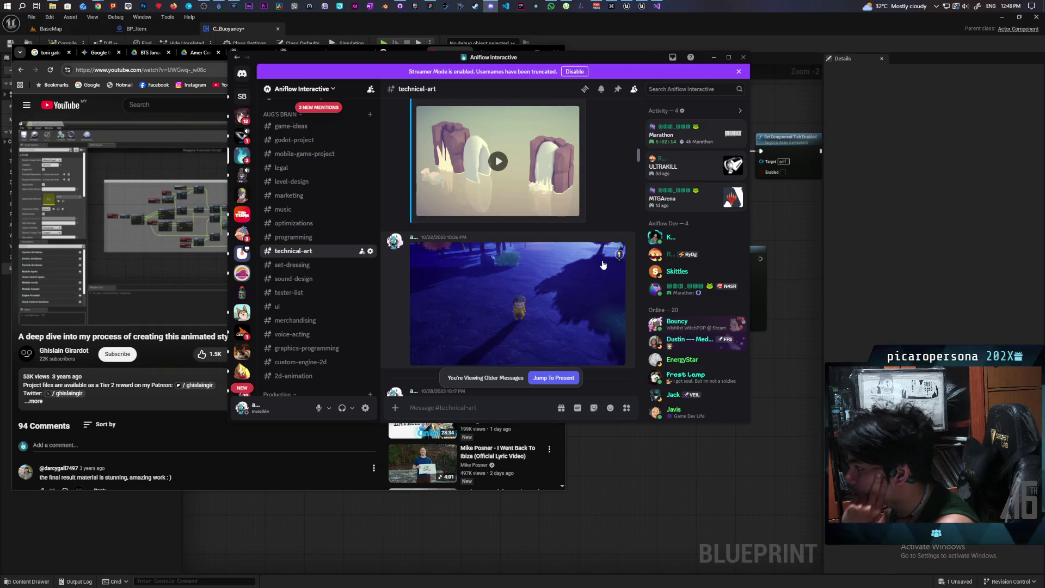
{"action": "left_click", "coordinate": [506, 279]}
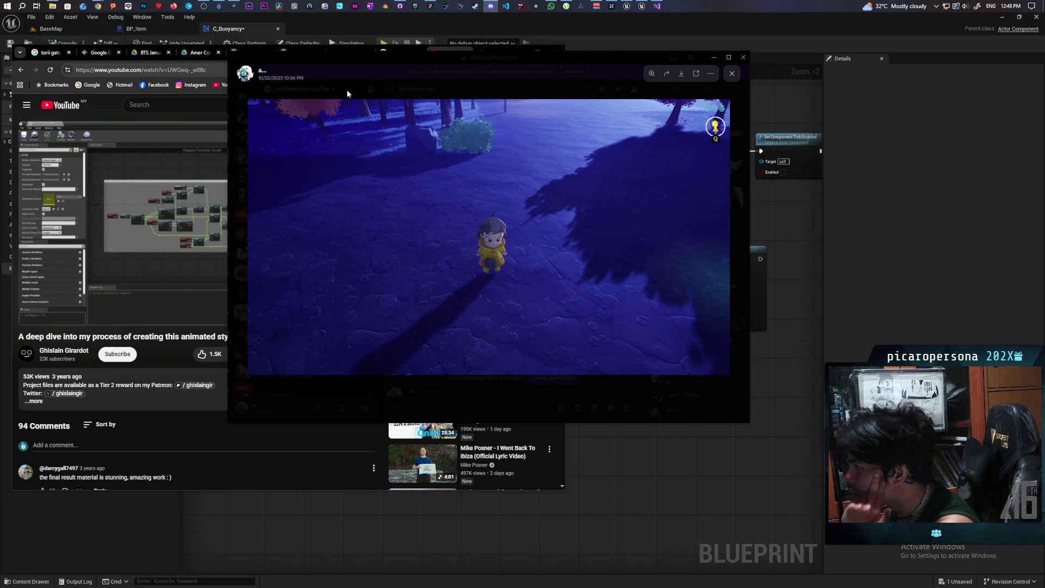
{"action": "left_click", "coordinate": [731, 74]}
{"action": "scroll", "coordinate": [552, 185], "scroll_direction": "up", "scroll_amount": 10}
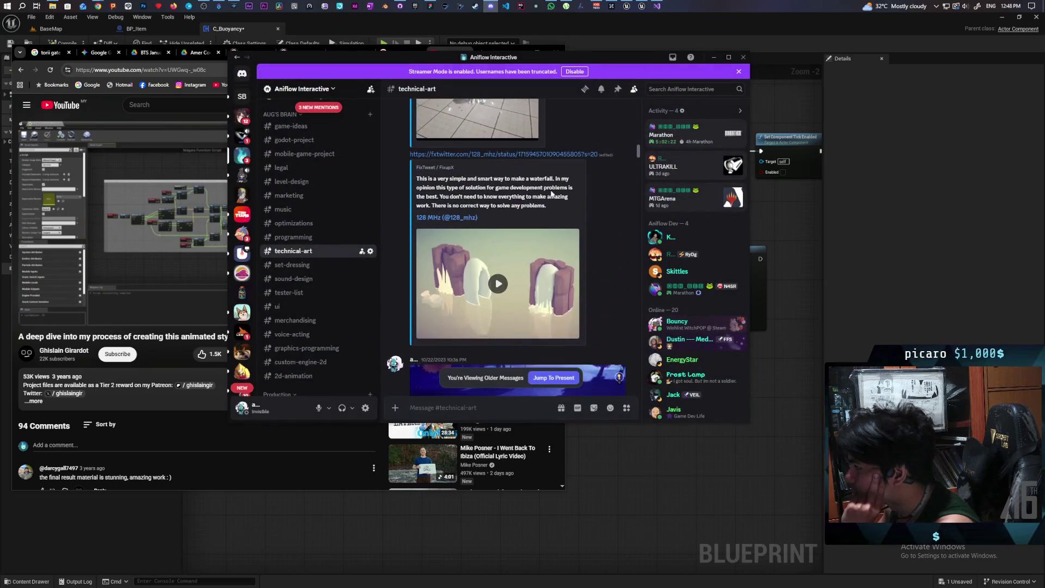
{"action": "scroll", "coordinate": [557, 186], "scroll_direction": "up", "scroll_amount": 10}
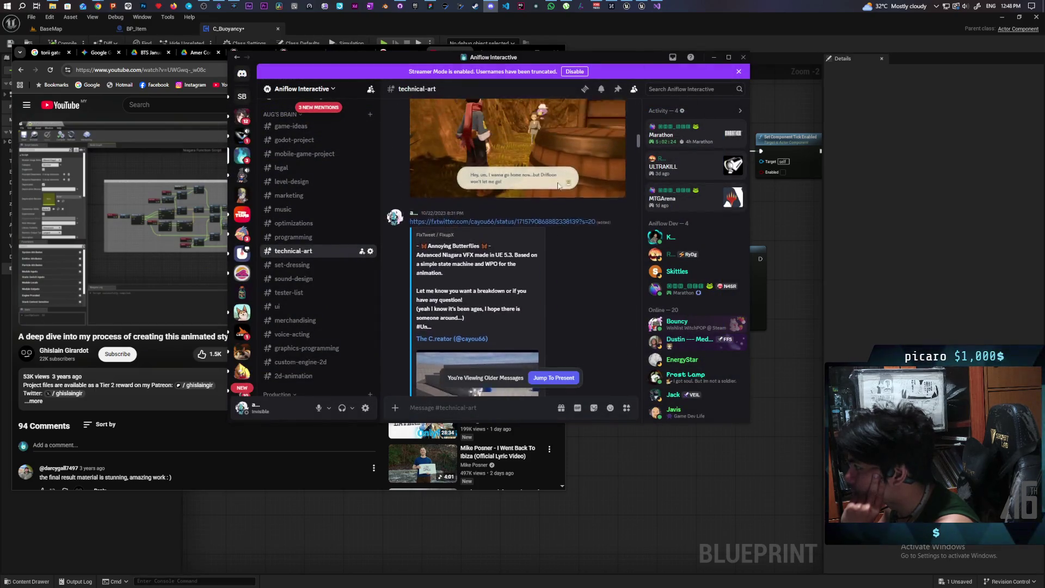
{"action": "scroll", "coordinate": [557, 185], "scroll_direction": "up", "scroll_amount": 2}
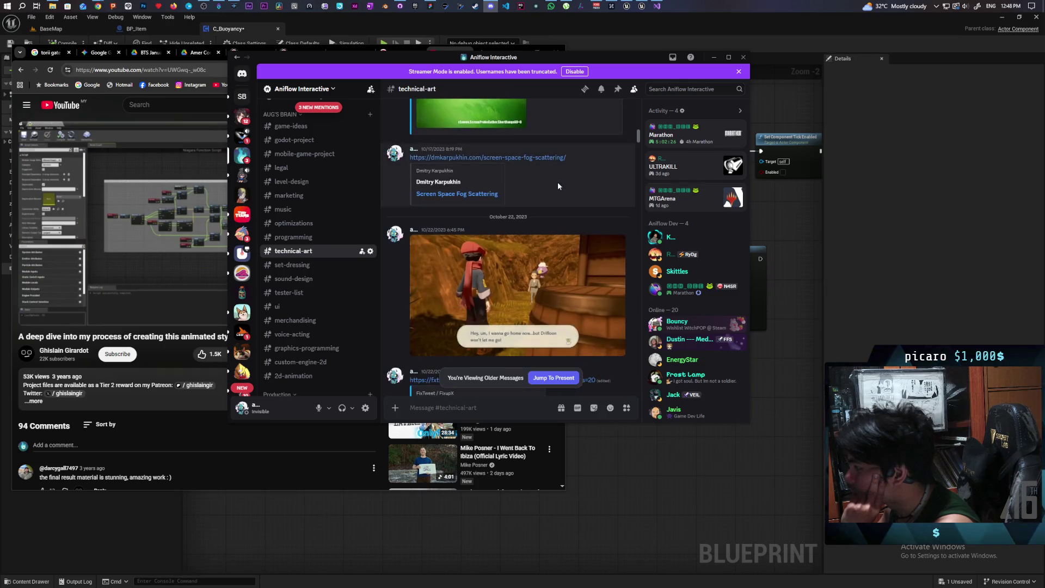
{"action": "scroll", "coordinate": [557, 186], "scroll_direction": "up", "scroll_amount": 10}
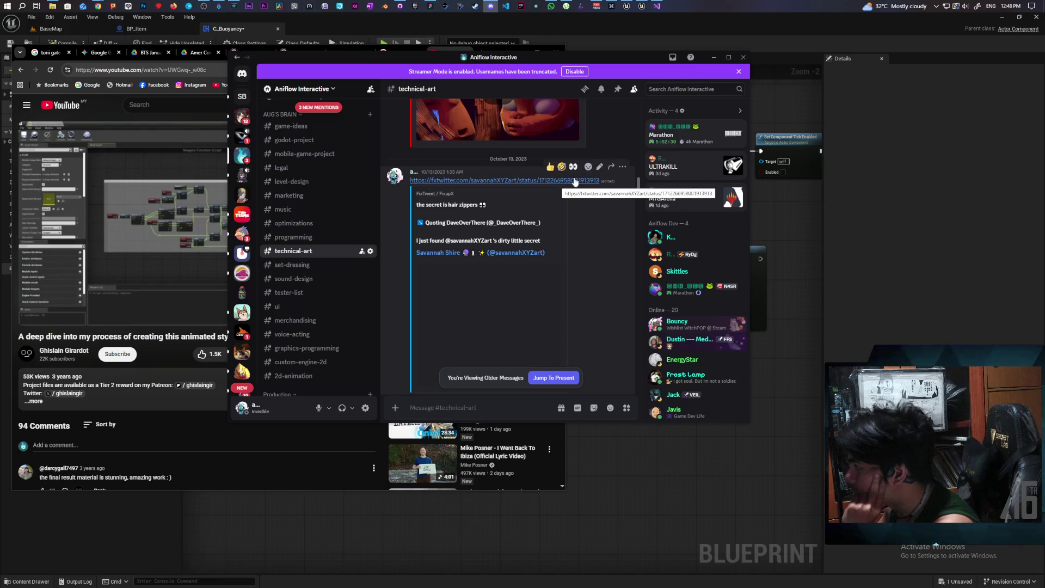
{"action": "scroll", "coordinate": [575, 181], "scroll_direction": "up", "scroll_amount": 3}
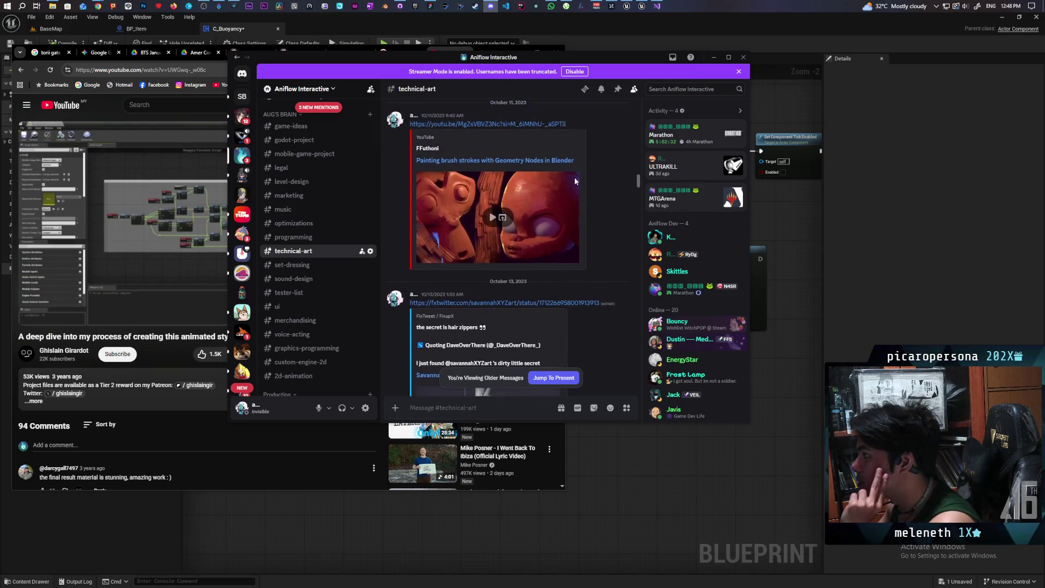
{"action": "scroll", "coordinate": [573, 168], "scroll_direction": "down", "scroll_amount": 2}
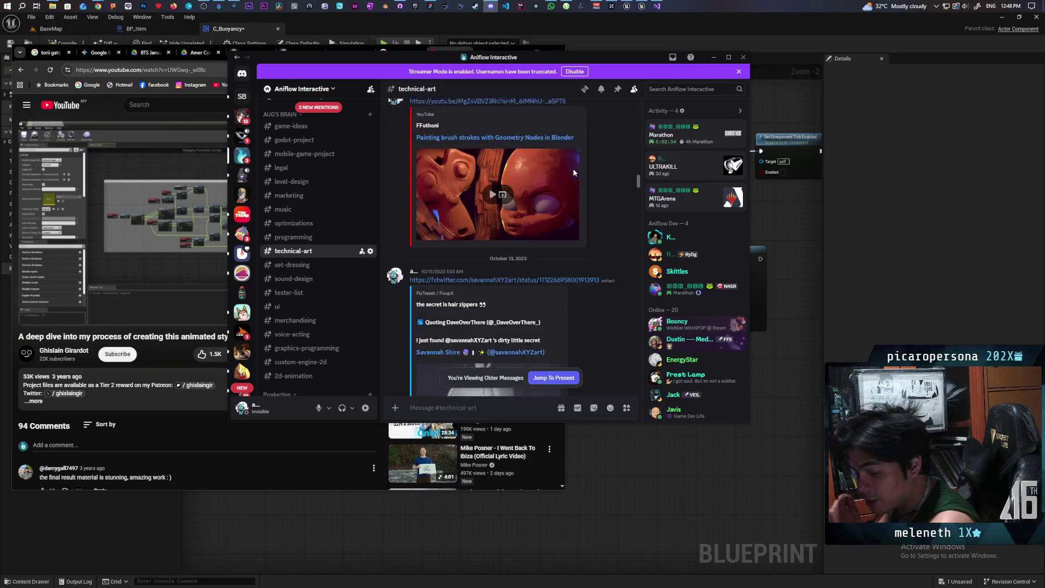
{"action": "scroll", "coordinate": [574, 172], "scroll_direction": "down", "scroll_amount": 2}
{"action": "scroll", "coordinate": [579, 194], "scroll_direction": "up", "scroll_amount": 6}
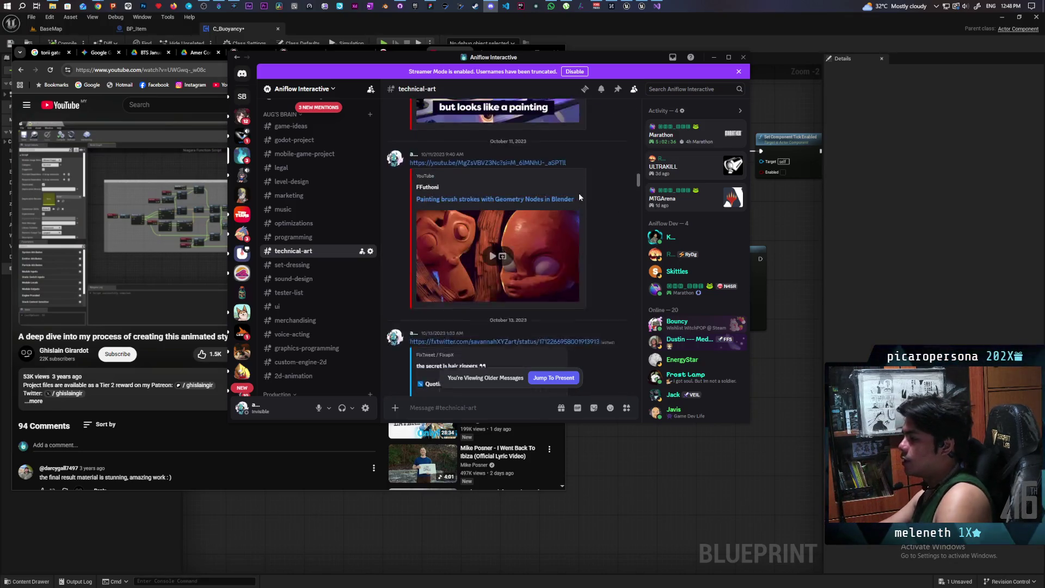
{"action": "scroll", "coordinate": [579, 199], "scroll_direction": "up", "scroll_amount": 3}
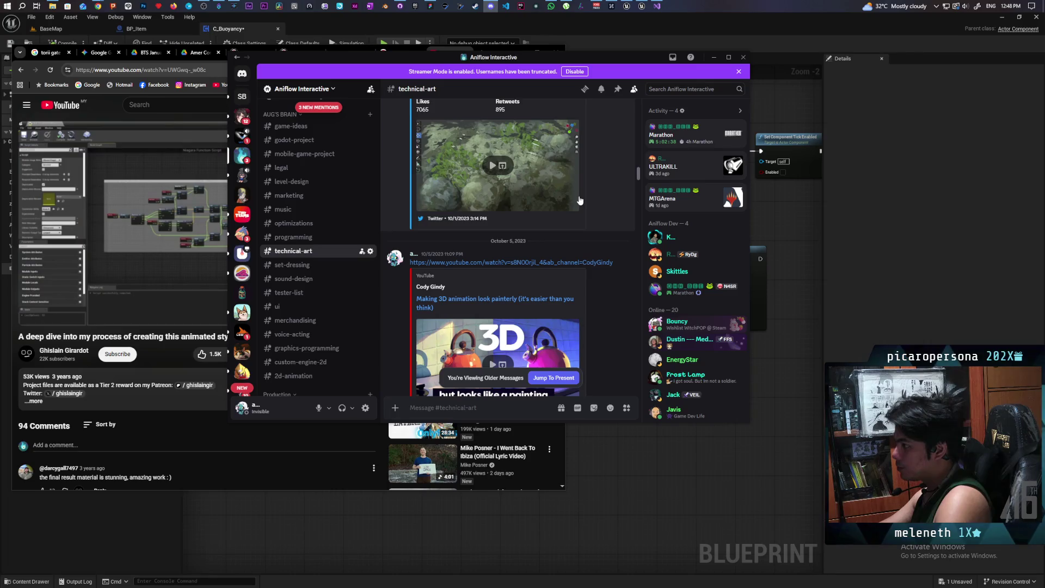
{"action": "scroll", "coordinate": [579, 200], "scroll_direction": "up", "scroll_amount": 5}
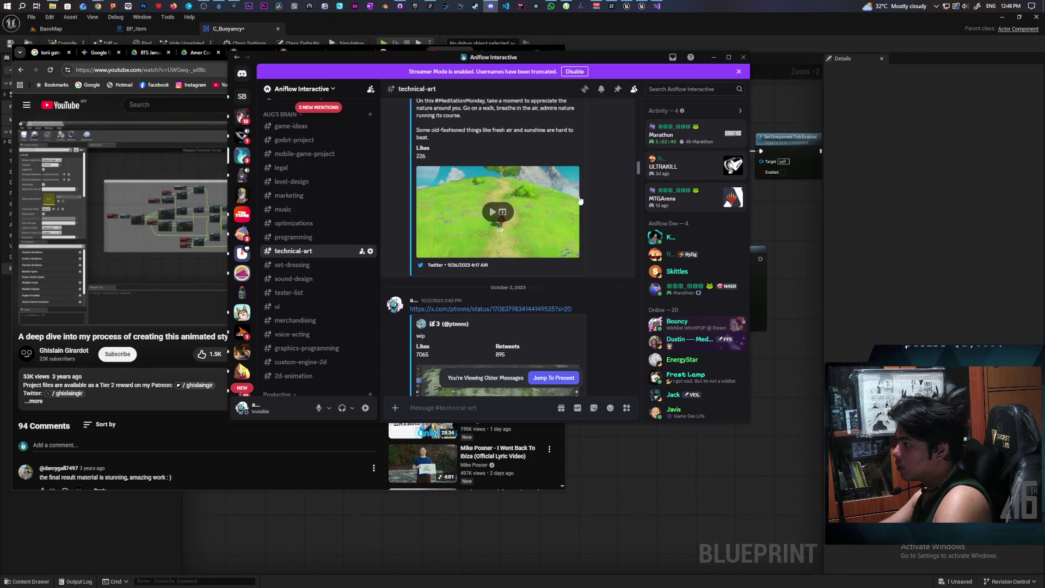
{"action": "scroll", "coordinate": [579, 200], "scroll_direction": "up", "scroll_amount": 10}
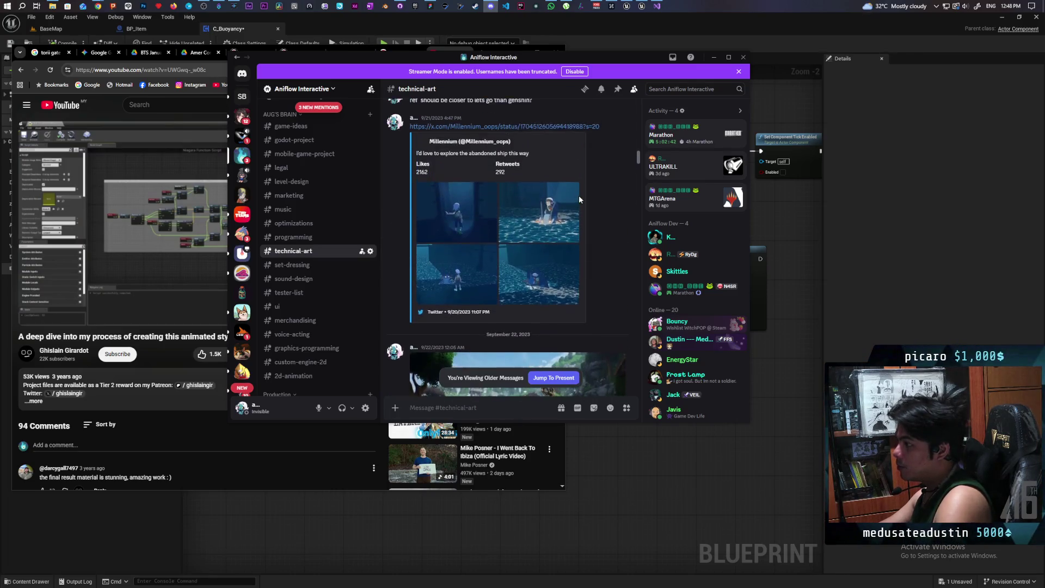
{"action": "scroll", "coordinate": [597, 206], "scroll_direction": "up", "scroll_amount": 5}
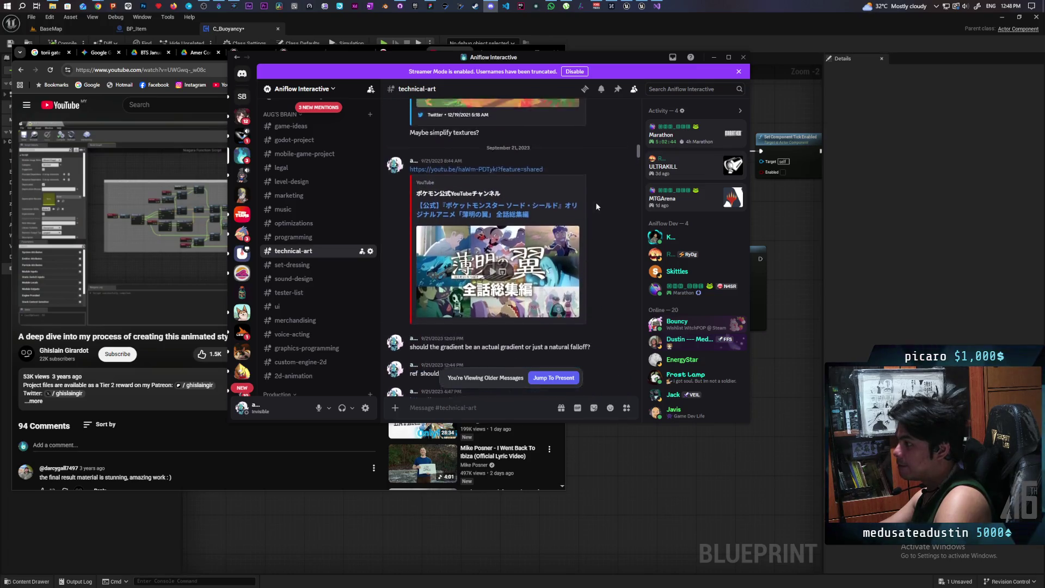
{"action": "scroll", "coordinate": [595, 201], "scroll_direction": "up", "scroll_amount": 5}
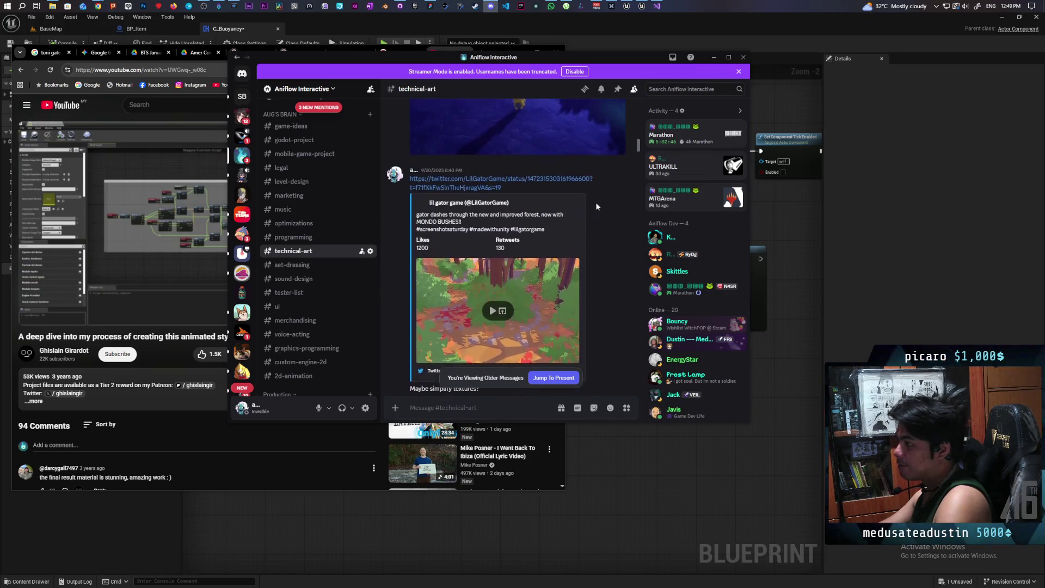
{"action": "scroll", "coordinate": [596, 202], "scroll_direction": "up", "scroll_amount": 5}
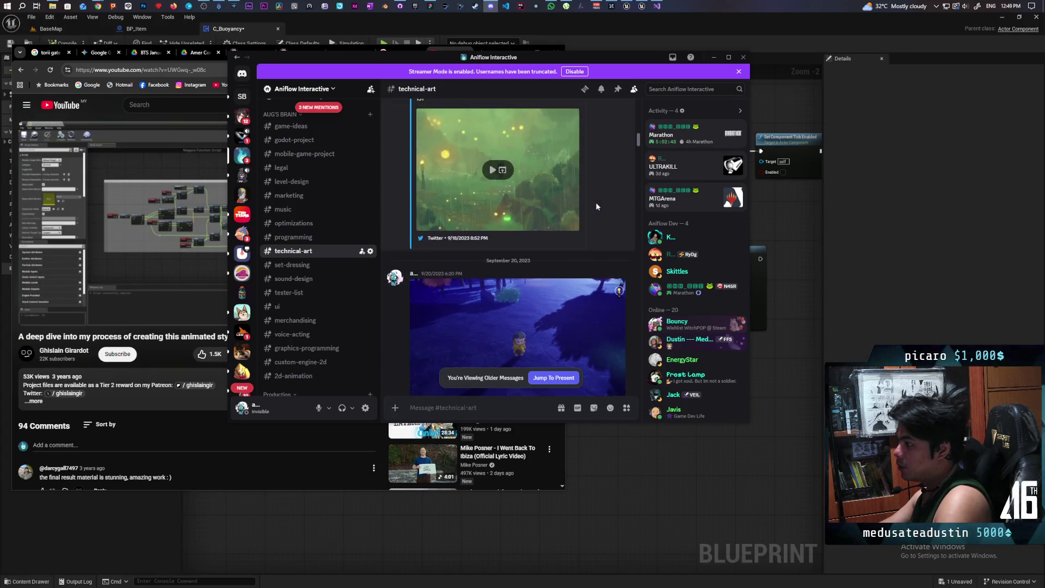
{"action": "scroll", "coordinate": [596, 205], "scroll_direction": "up", "scroll_amount": 5}
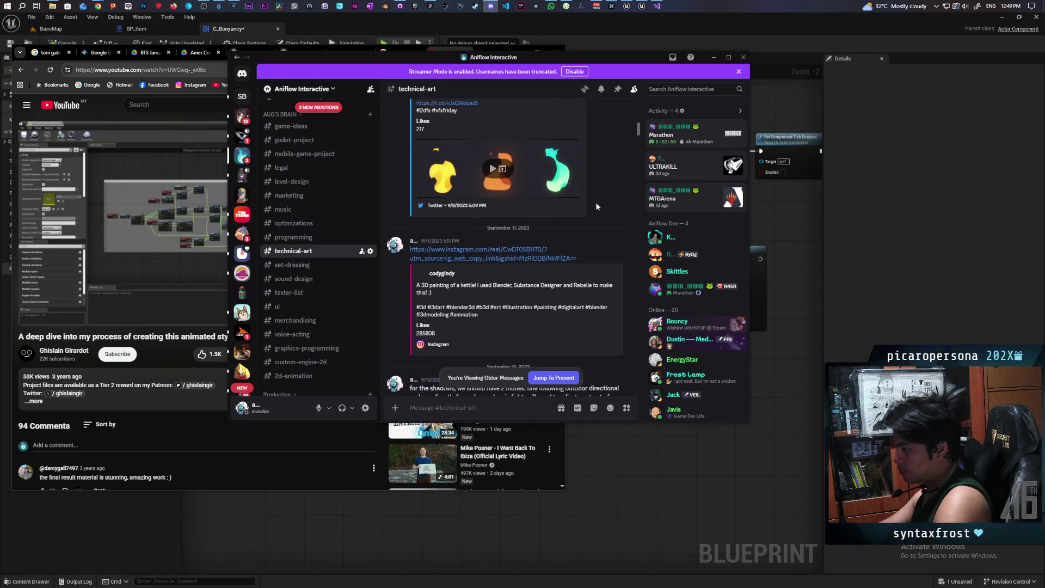
{"action": "scroll", "coordinate": [597, 205], "scroll_direction": "up", "scroll_amount": 5}
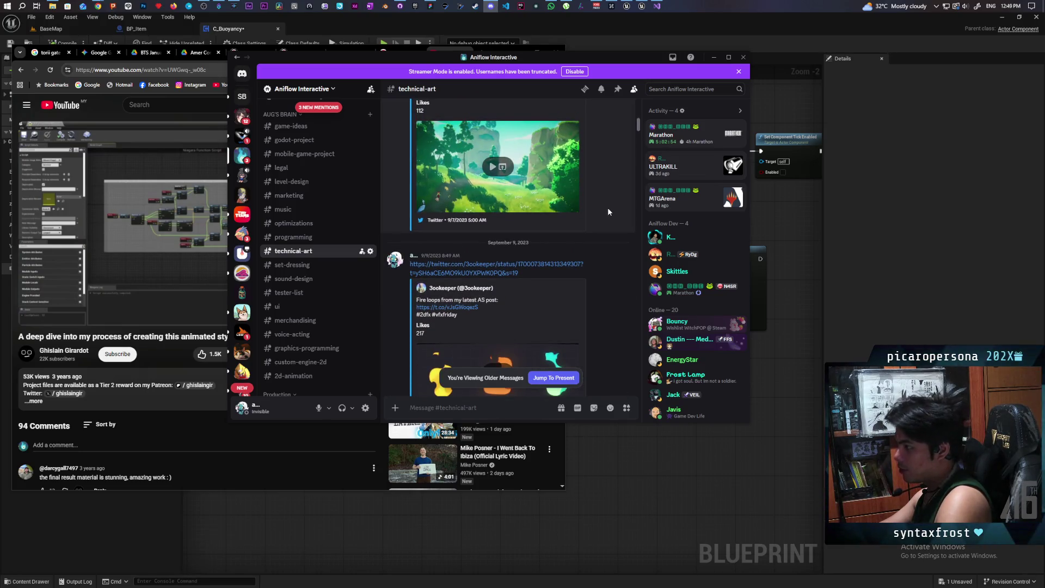
{"action": "scroll", "coordinate": [608, 210], "scroll_direction": "up", "scroll_amount": 3}
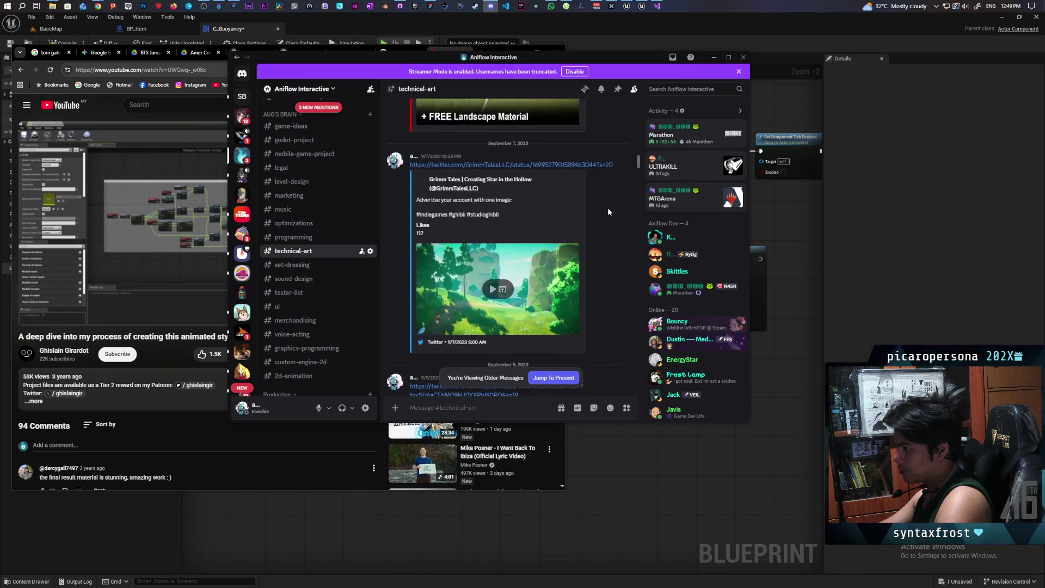
{"action": "scroll", "coordinate": [608, 211], "scroll_direction": "up", "scroll_amount": 5}
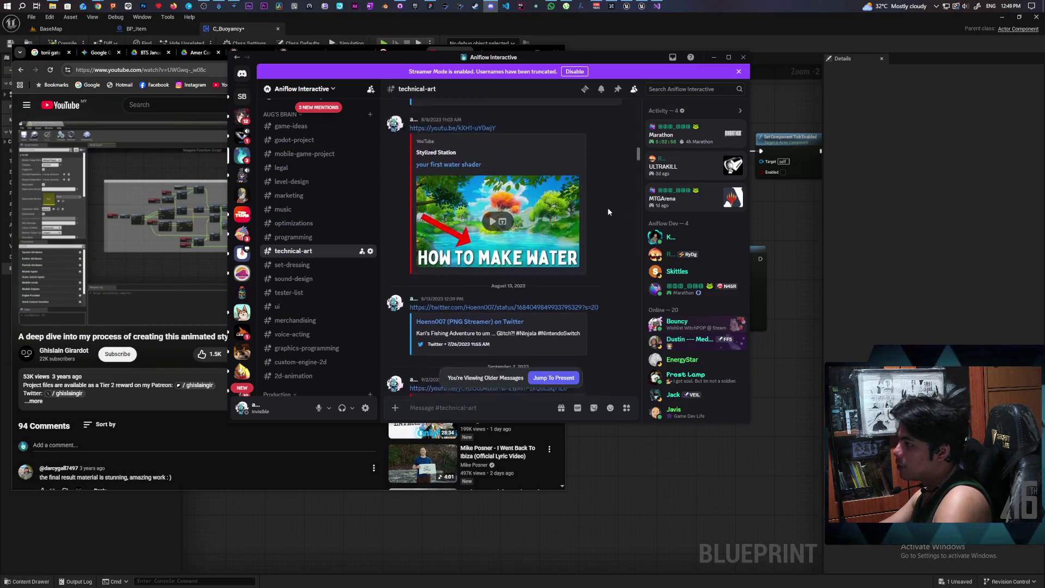
{"action": "scroll", "coordinate": [608, 211], "scroll_direction": "up", "scroll_amount": 8}
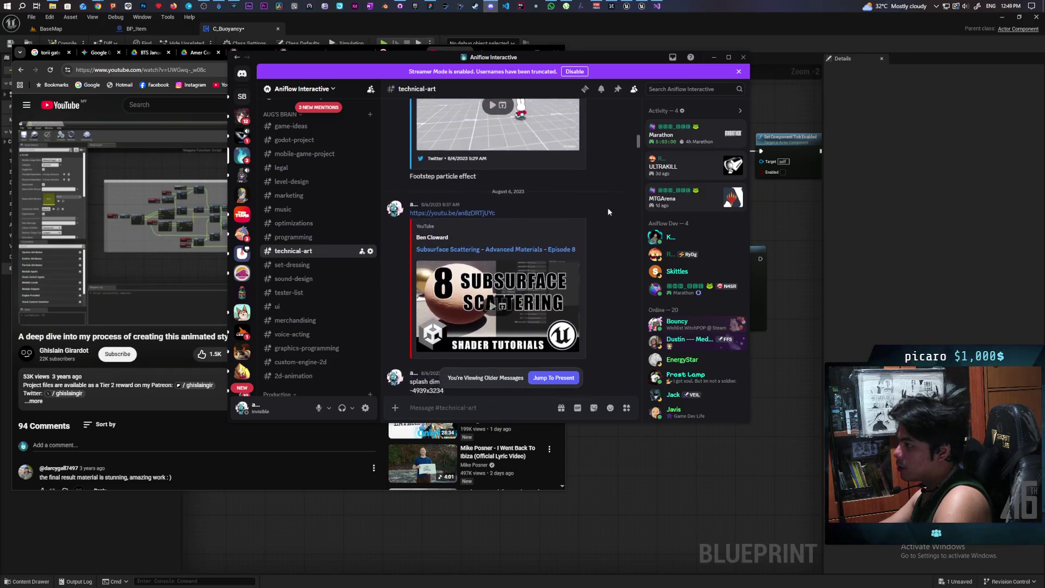
{"action": "scroll", "coordinate": [608, 212], "scroll_direction": "up", "scroll_amount": 5}
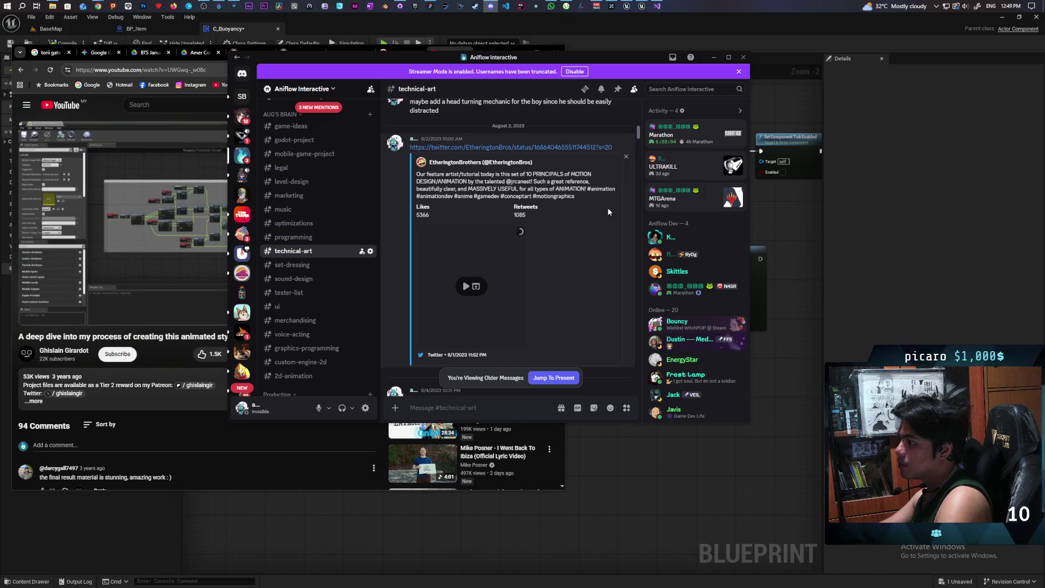
{"action": "scroll", "coordinate": [608, 211], "scroll_direction": "up", "scroll_amount": 5}
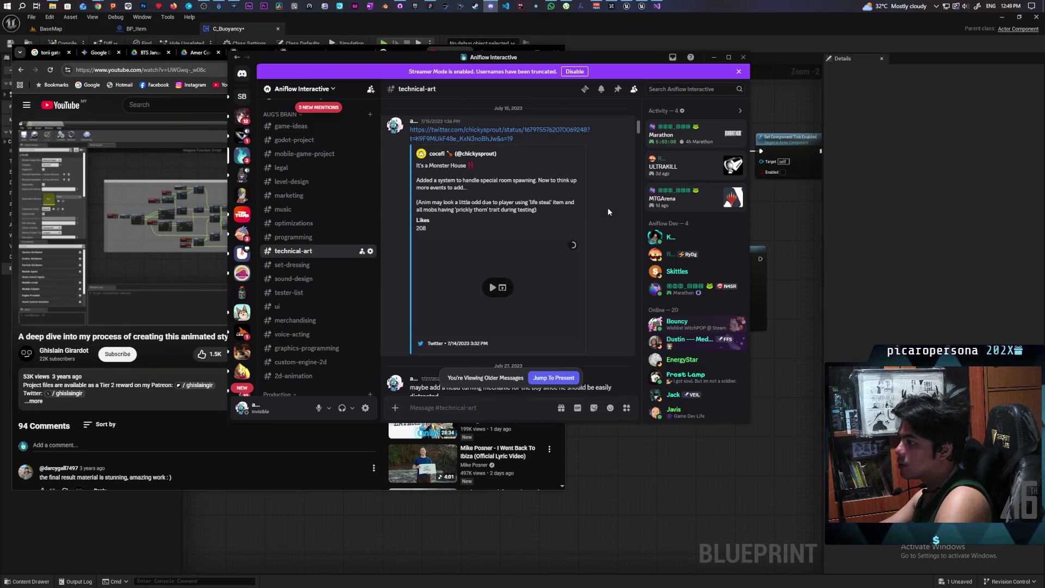
{"action": "scroll", "coordinate": [608, 210], "scroll_direction": "up", "scroll_amount": 5}
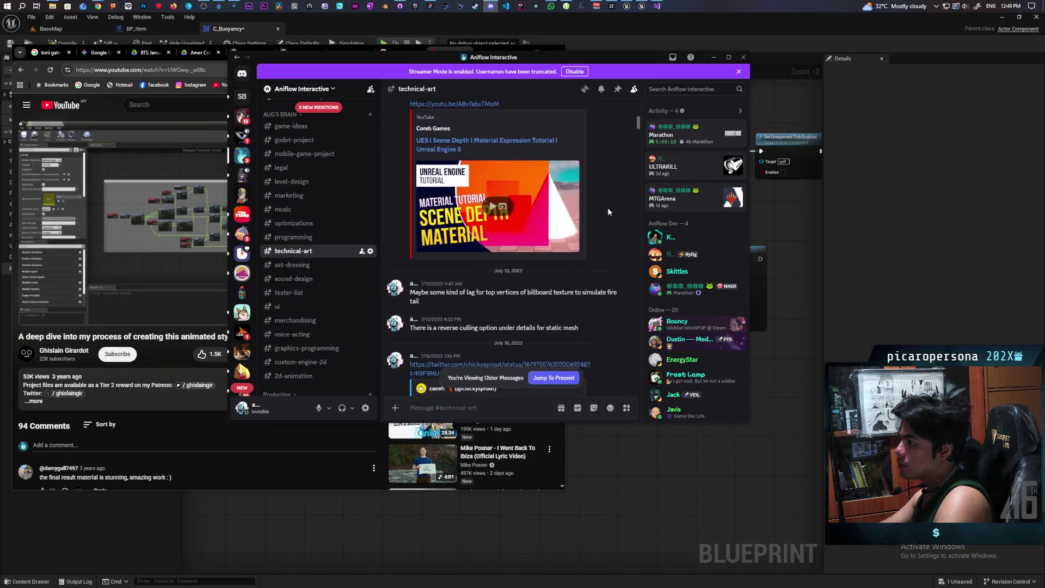
{"action": "scroll", "coordinate": [608, 211], "scroll_direction": "up", "scroll_amount": 5}
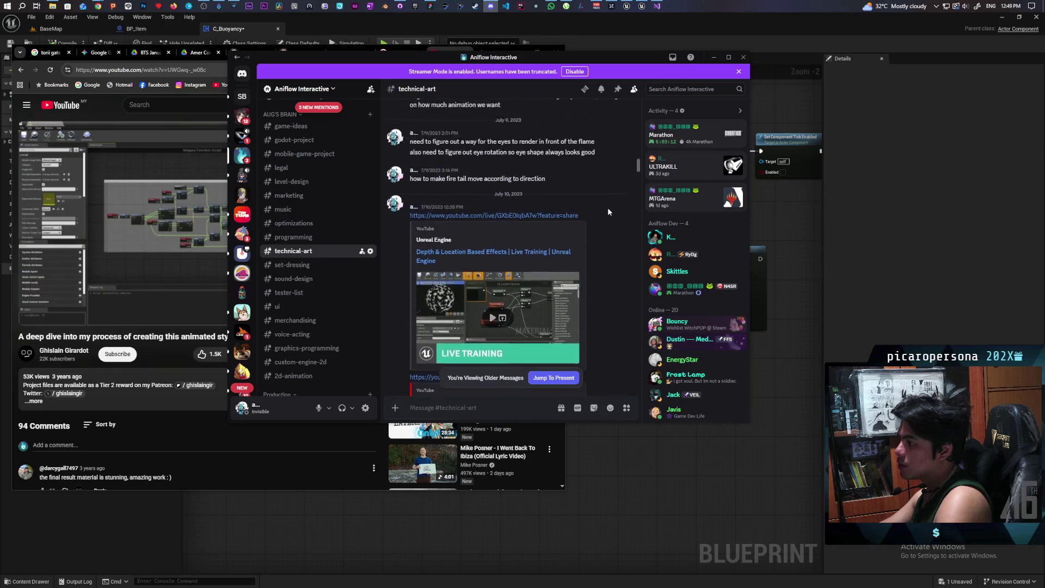
{"action": "scroll", "coordinate": [608, 211], "scroll_direction": "up", "scroll_amount": 8}
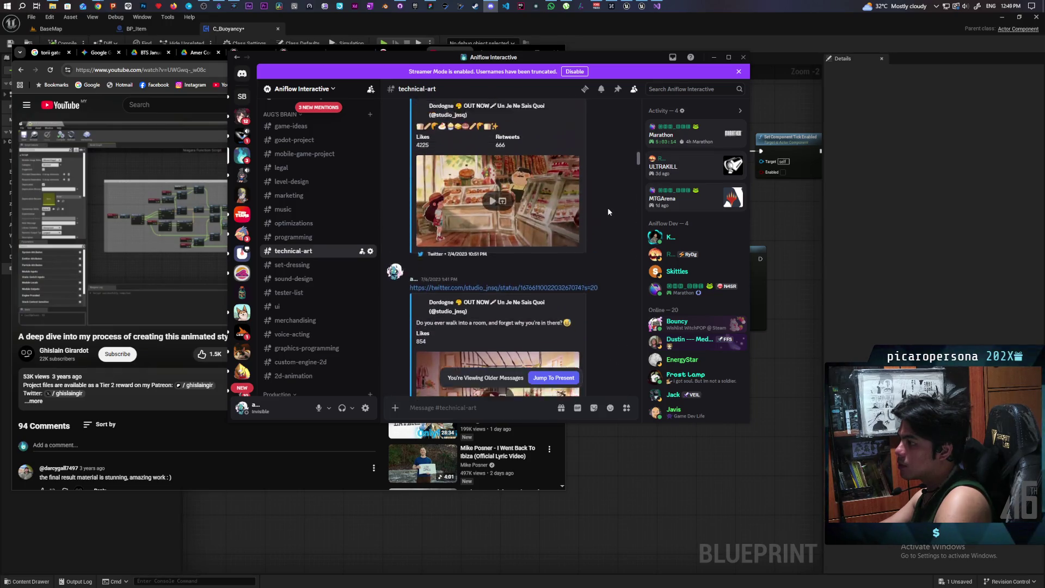
{"action": "scroll", "coordinate": [608, 211], "scroll_direction": "up", "scroll_amount": 10}
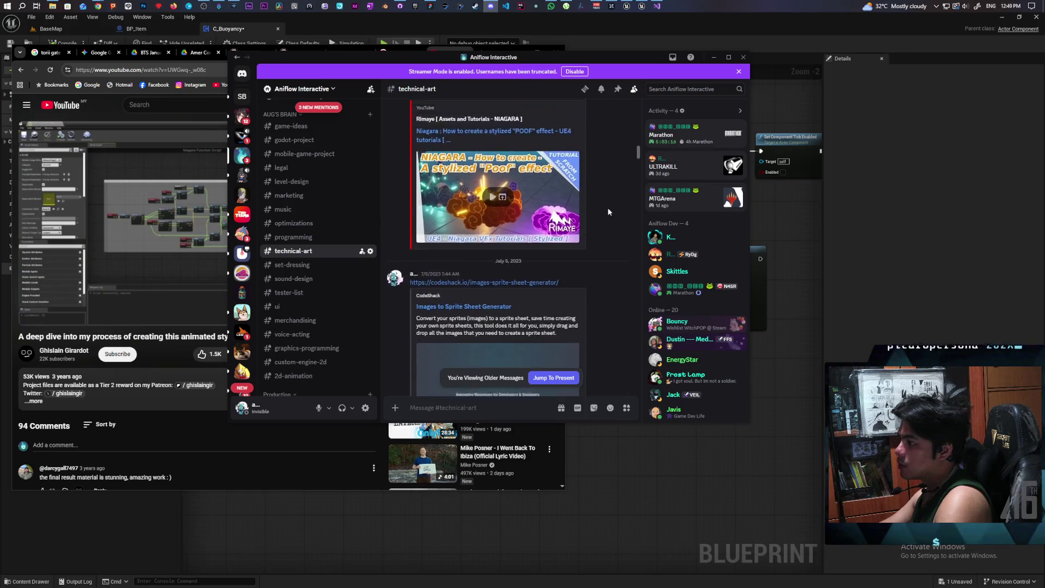
{"action": "scroll", "coordinate": [608, 212], "scroll_direction": "up", "scroll_amount": 10}
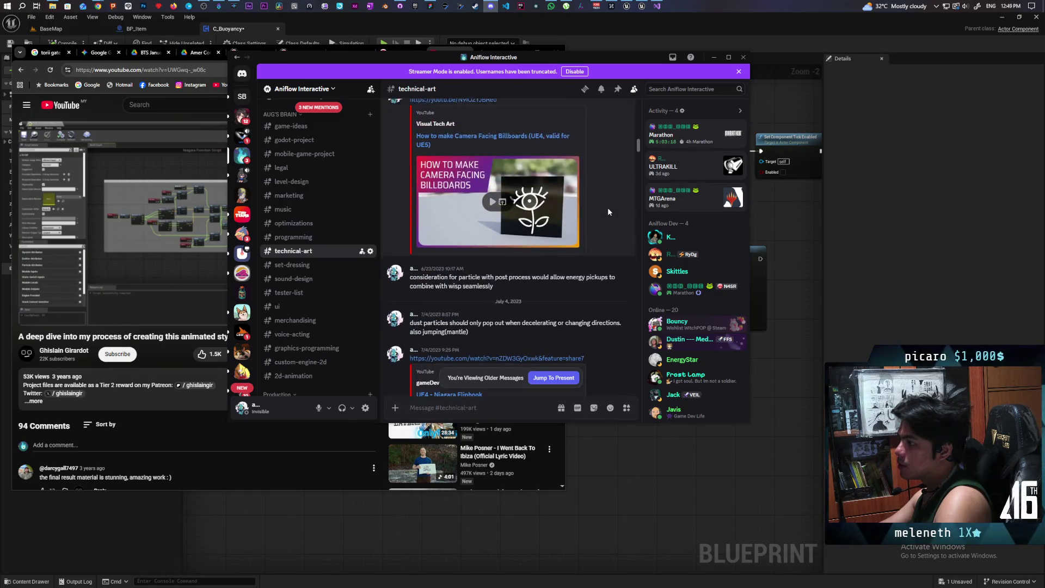
{"action": "scroll", "coordinate": [609, 211], "scroll_direction": "up", "scroll_amount": 10}
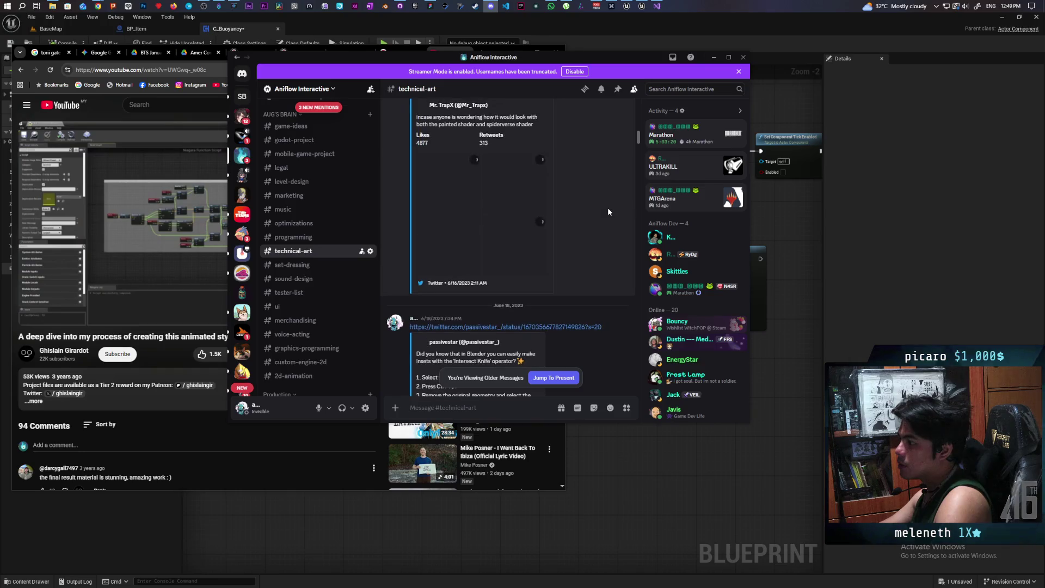
{"action": "scroll", "coordinate": [609, 211], "scroll_direction": "up", "scroll_amount": 2}
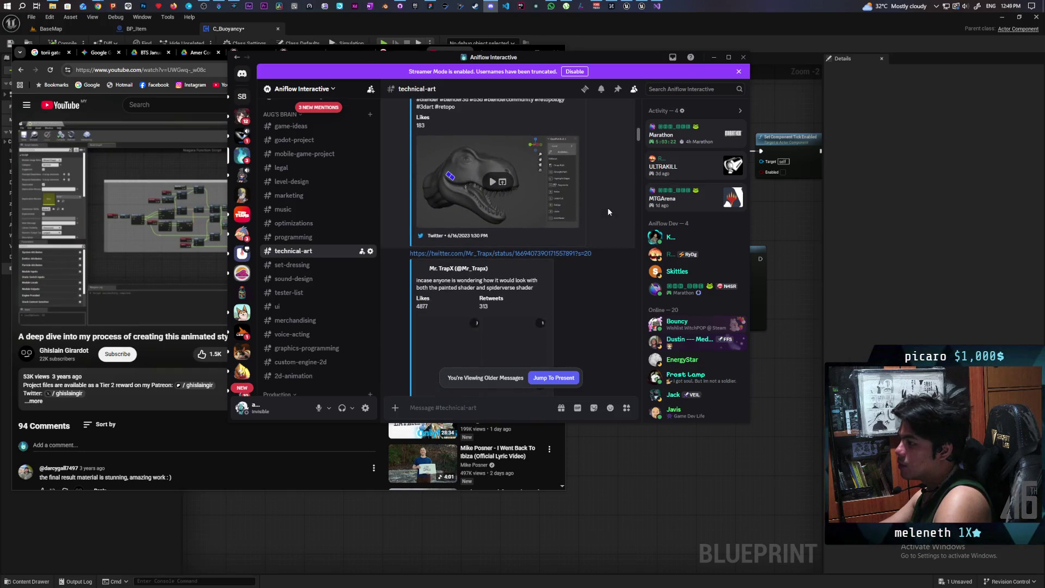
{"action": "scroll", "coordinate": [608, 212], "scroll_direction": "up", "scroll_amount": 6}
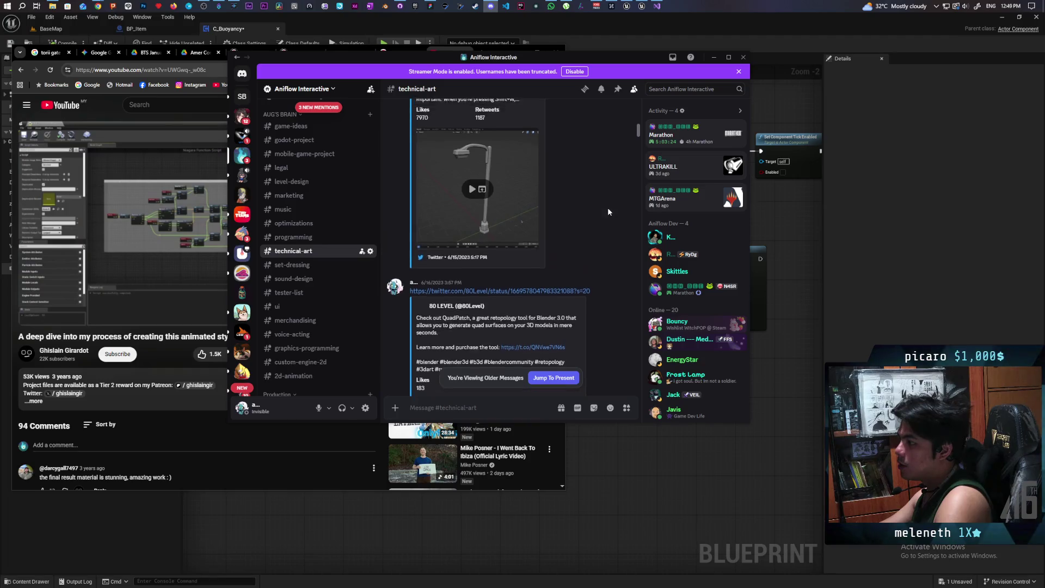
{"action": "scroll", "coordinate": [609, 211], "scroll_direction": "up", "scroll_amount": 10}
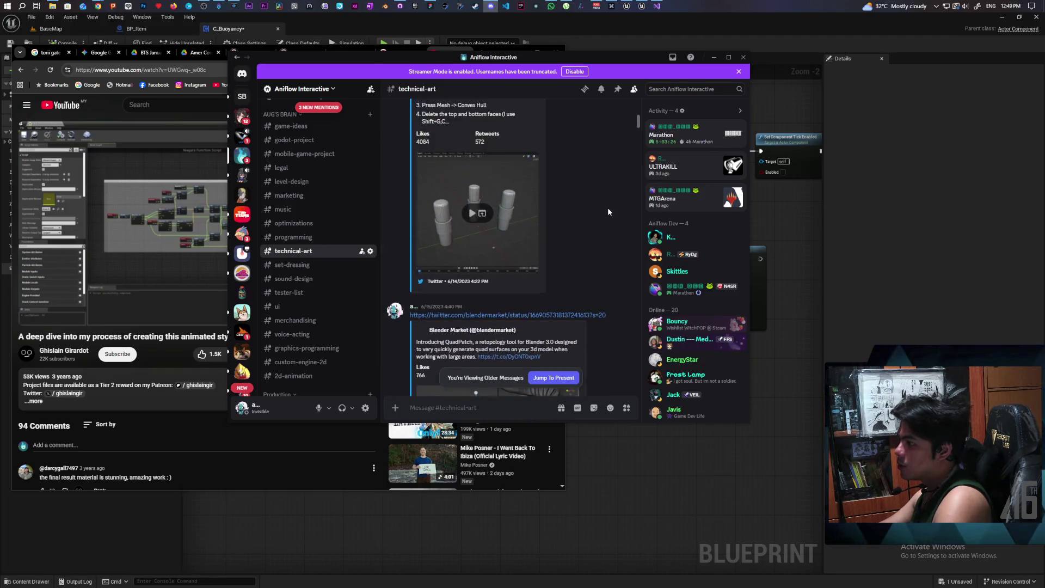
{"action": "scroll", "coordinate": [607, 207], "scroll_direction": "up", "scroll_amount": 5}
{"action": "scroll", "coordinate": [608, 208], "scroll_direction": "up", "scroll_amount": 5}
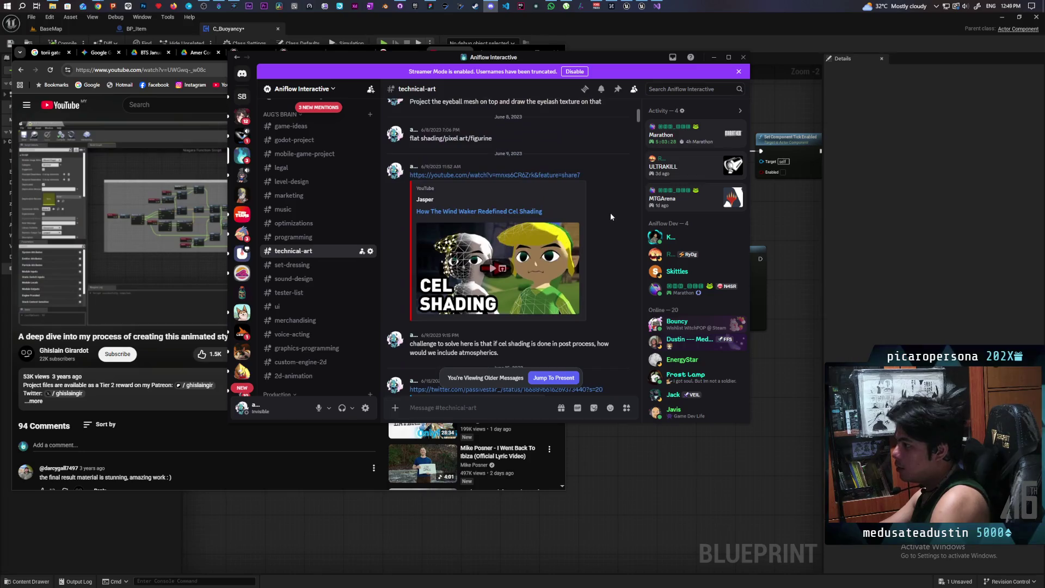
{"action": "scroll", "coordinate": [609, 211], "scroll_direction": "up", "scroll_amount": 10}
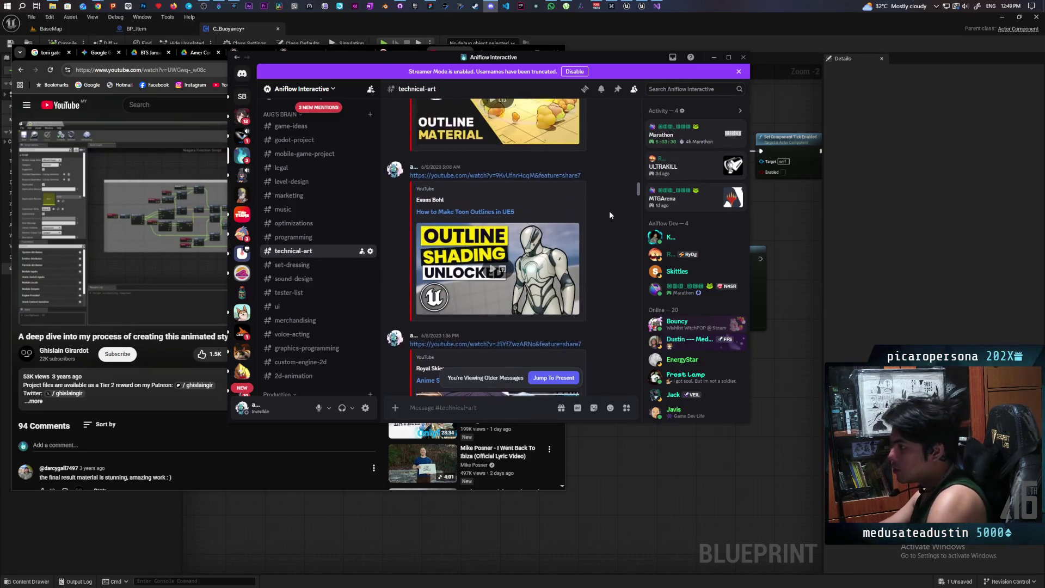
{"action": "scroll", "coordinate": [608, 202], "scroll_direction": "down", "scroll_amount": 3}
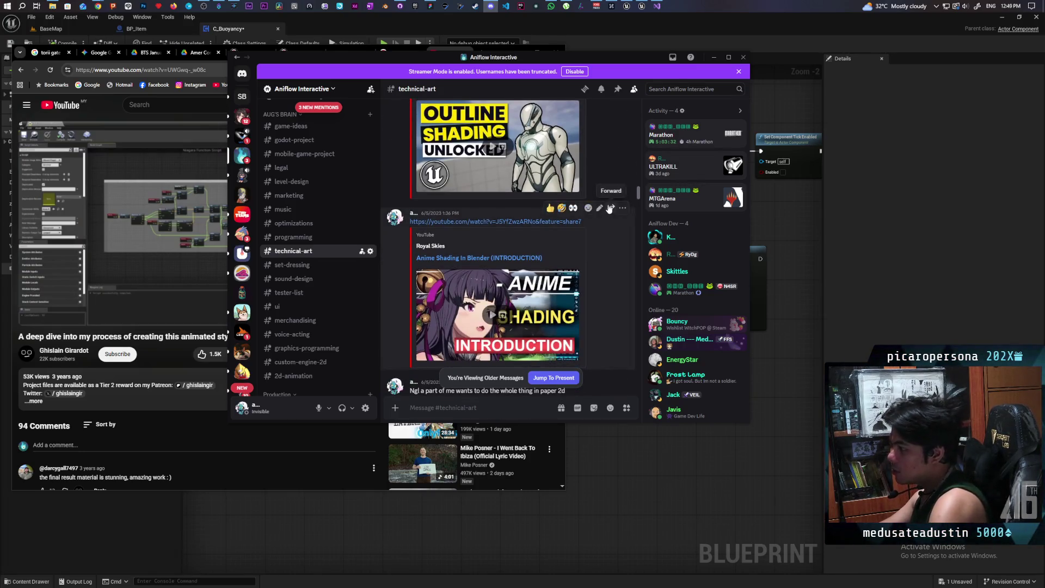
{"action": "scroll", "coordinate": [606, 205], "scroll_direction": "up", "scroll_amount": 3}
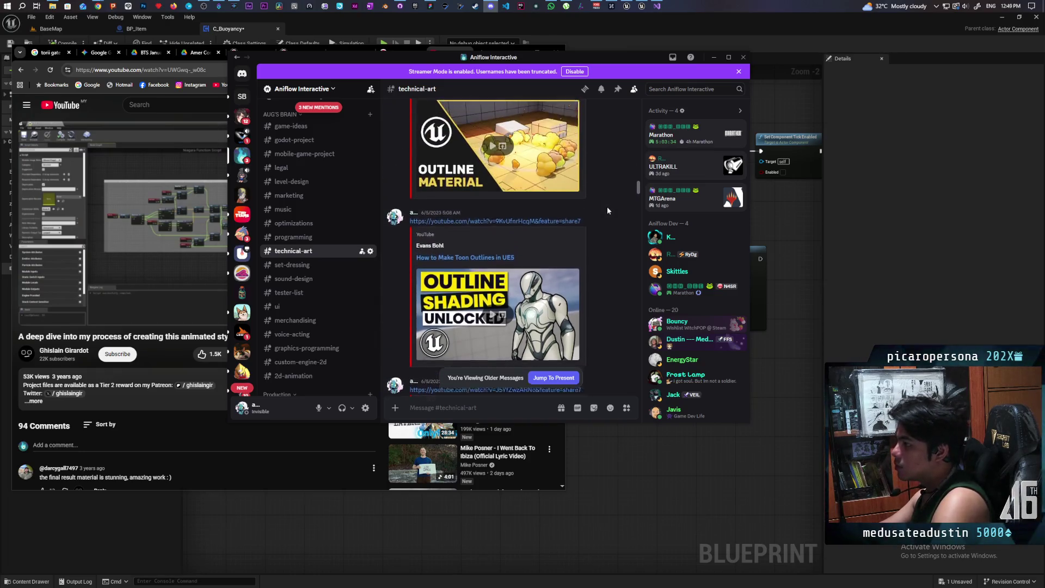
{"action": "scroll", "coordinate": [608, 210], "scroll_direction": "up", "scroll_amount": 5}
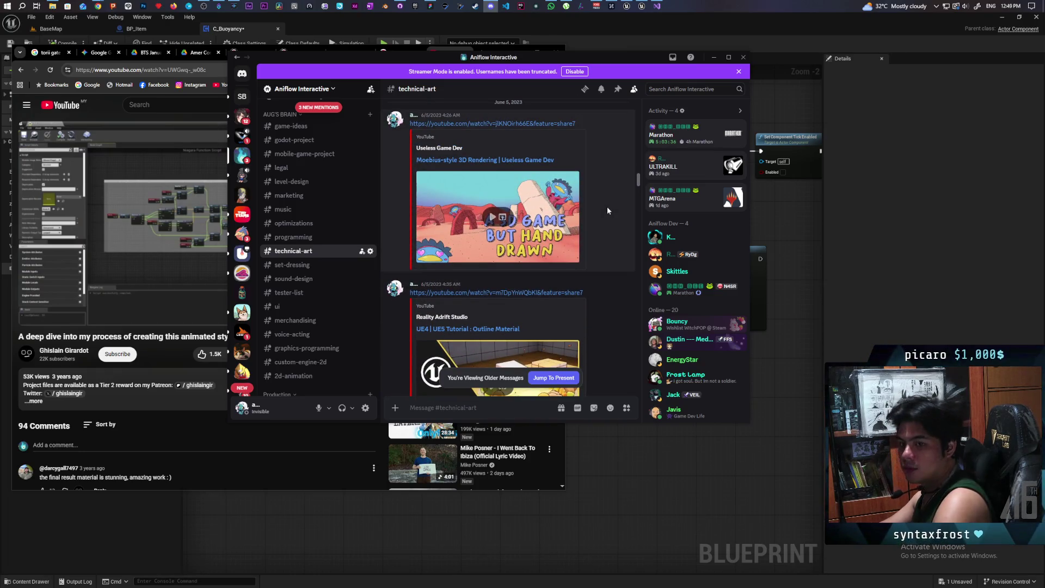
- Browse #technical-art's older history until the August 13 twitter.com link post is in view
{"action": "scroll", "coordinate": [607, 207], "scroll_direction": "up", "scroll_amount": 3}
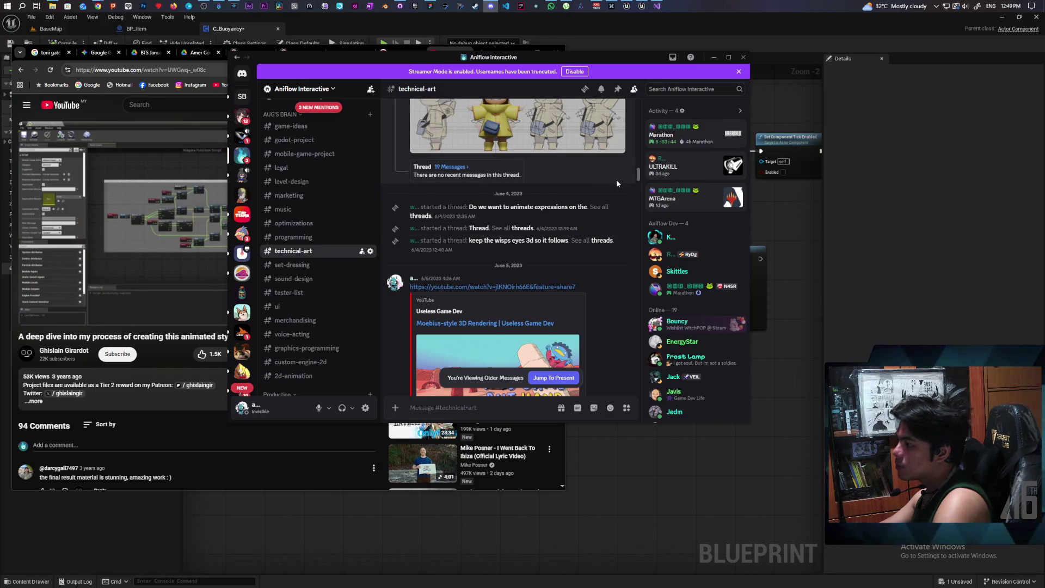
{"action": "scroll", "coordinate": [613, 190], "scroll_direction": "up", "scroll_amount": 4}
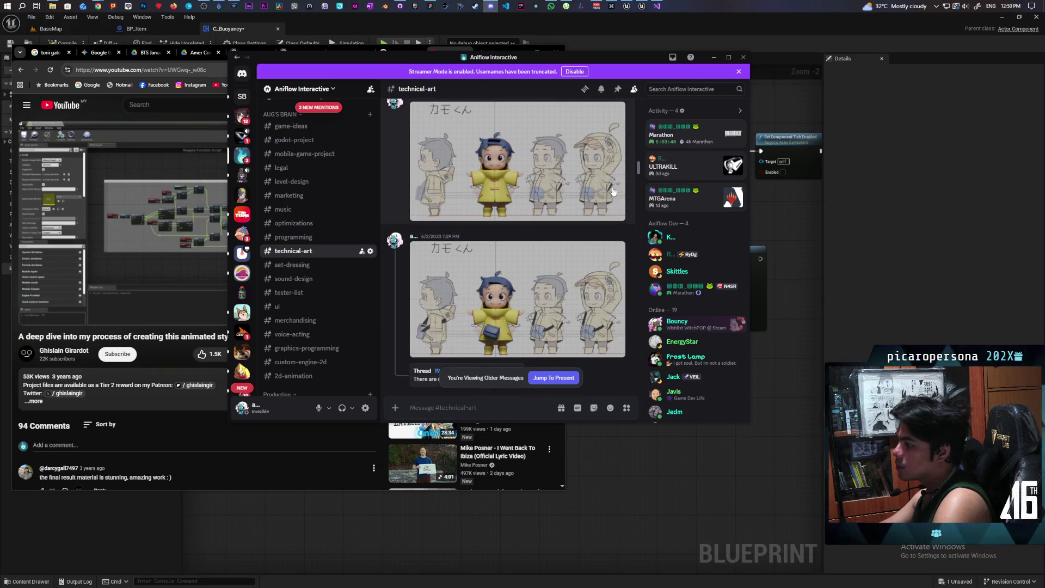
{"action": "scroll", "coordinate": [613, 191], "scroll_direction": "up", "scroll_amount": 3}
{"action": "scroll", "coordinate": [614, 193], "scroll_direction": "up", "scroll_amount": 2}
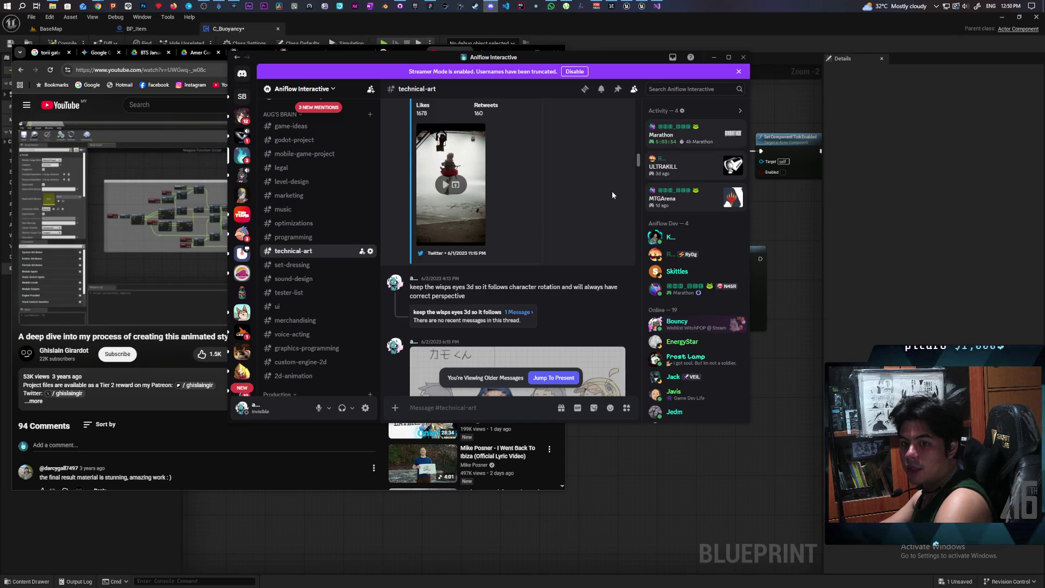
{"action": "scroll", "coordinate": [613, 193], "scroll_direction": "up", "scroll_amount": 5}
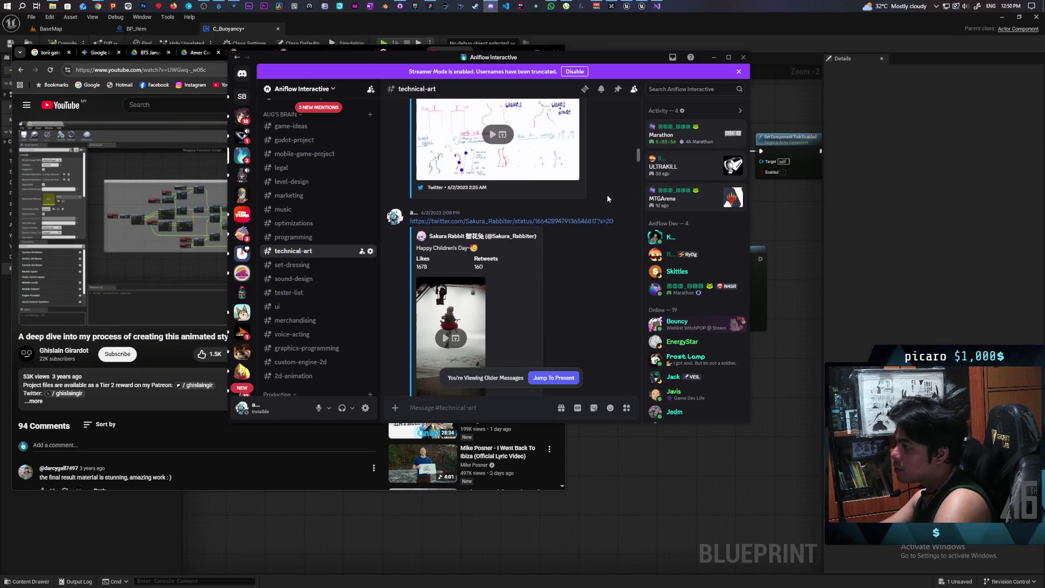
{"action": "scroll", "coordinate": [608, 199], "scroll_direction": "up", "scroll_amount": 10}
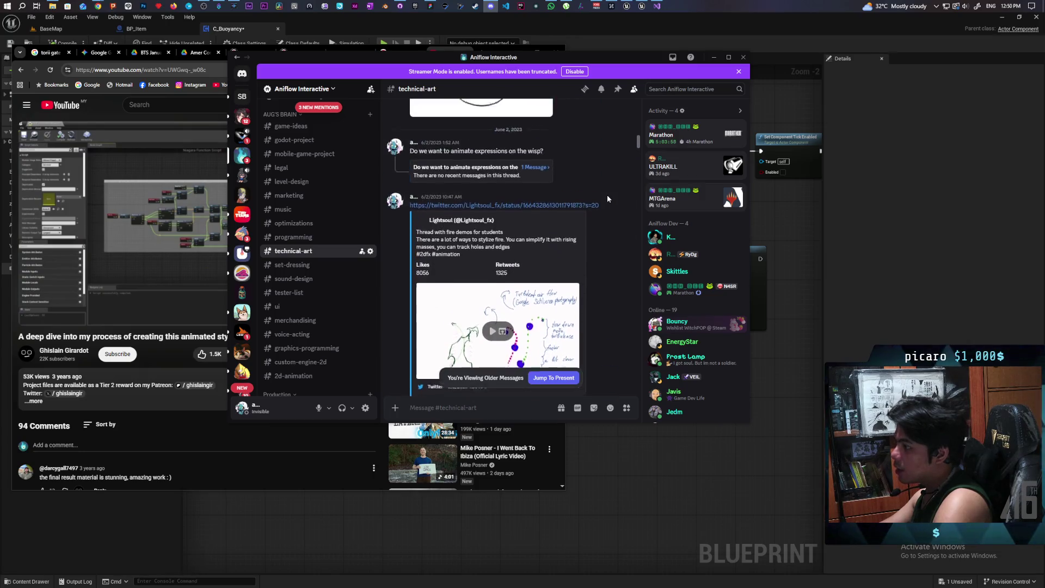
{"action": "scroll", "coordinate": [608, 198], "scroll_direction": "up", "scroll_amount": 5}
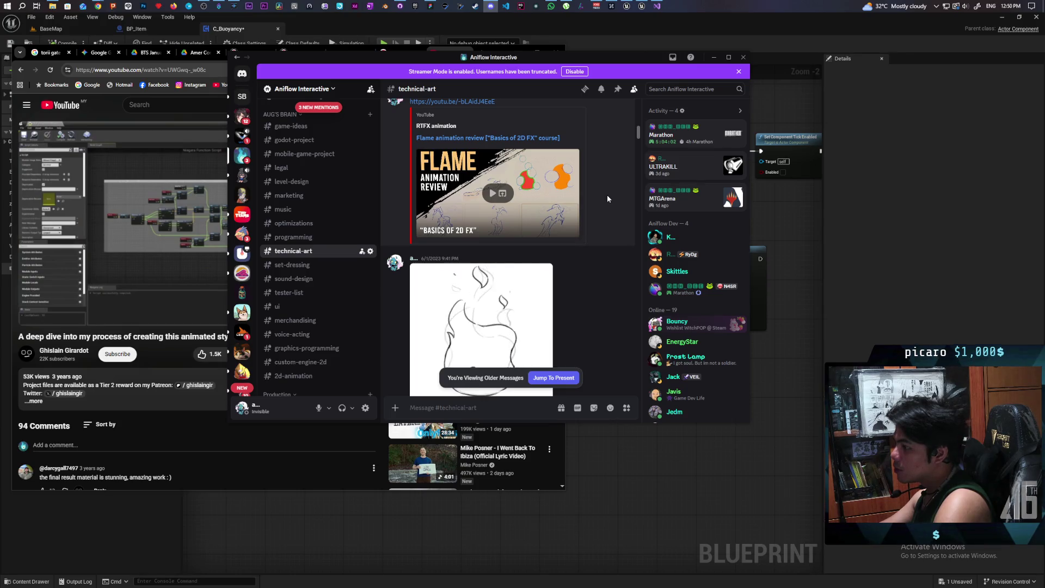
{"action": "scroll", "coordinate": [609, 199], "scroll_direction": "up", "scroll_amount": 5}
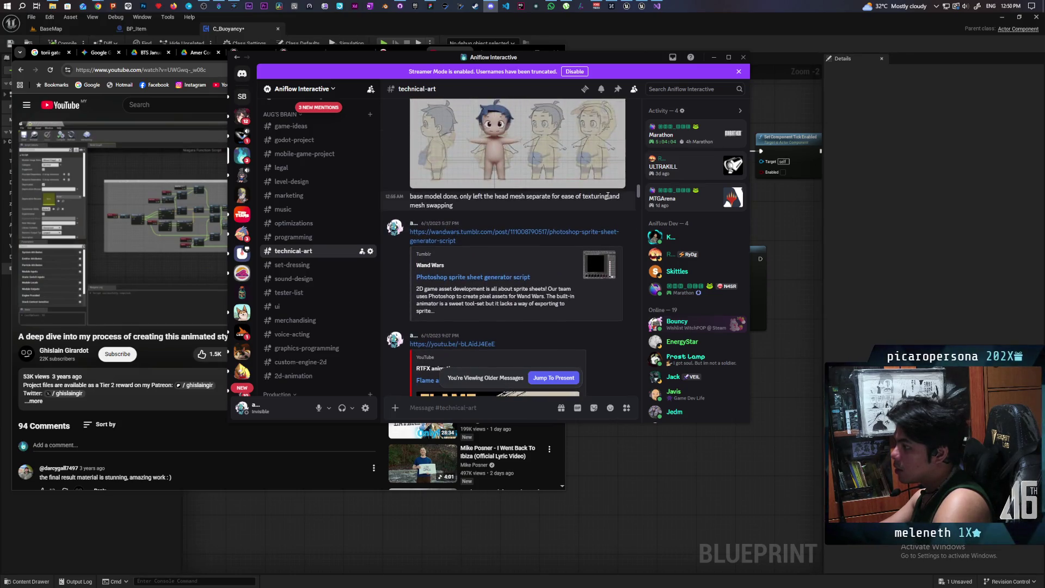
{"action": "scroll", "coordinate": [608, 197], "scroll_direction": "up", "scroll_amount": 5}
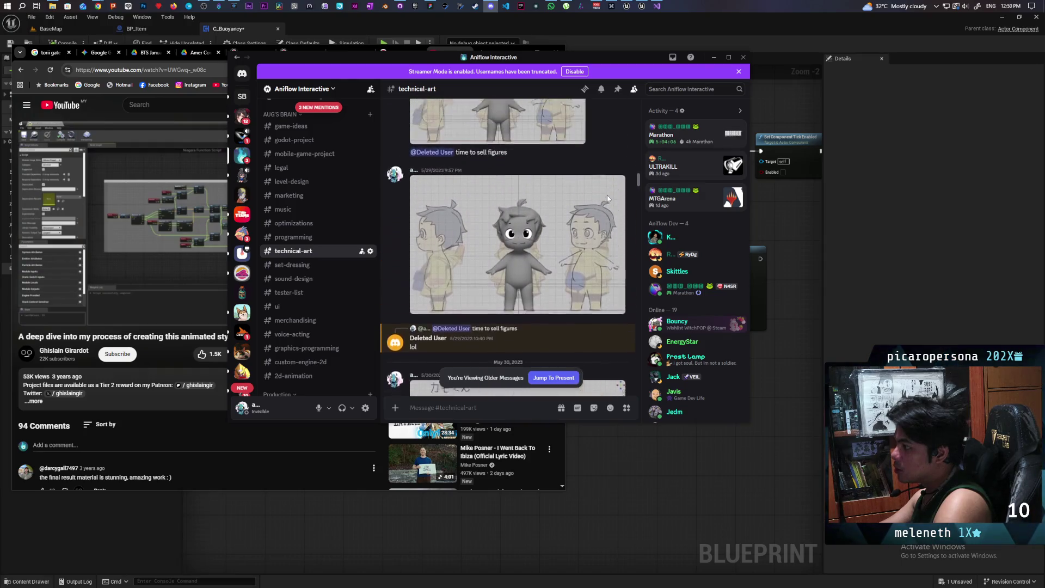
{"action": "scroll", "coordinate": [608, 199], "scroll_direction": "up", "scroll_amount": 5}
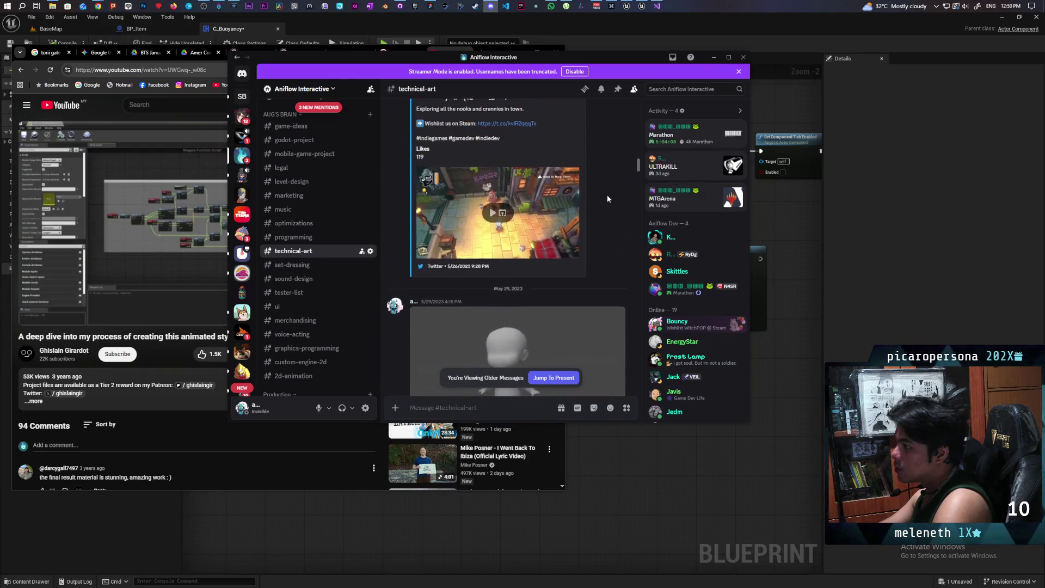
{"action": "scroll", "coordinate": [608, 199], "scroll_direction": "up", "scroll_amount": 3}
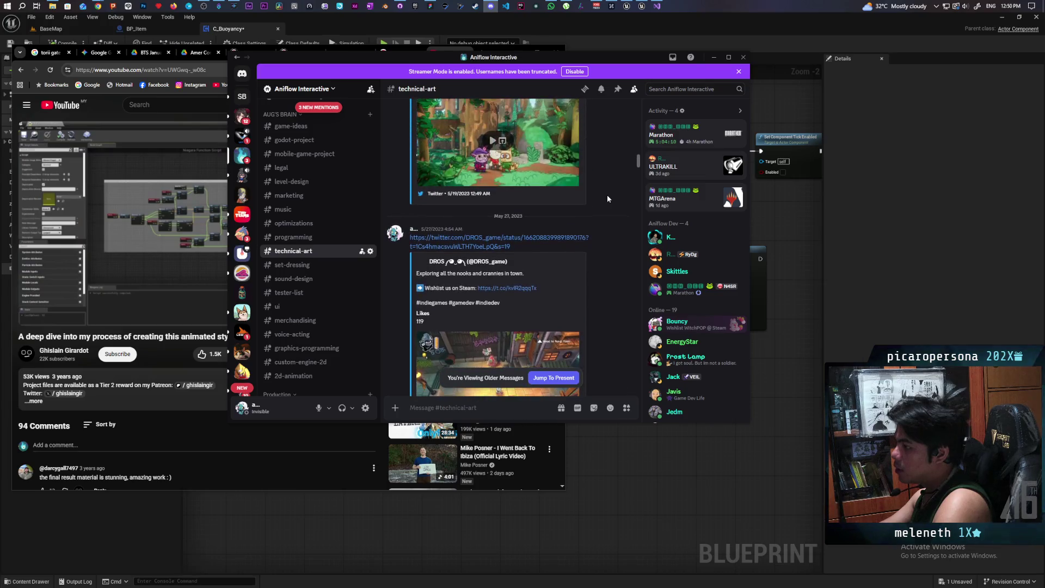
{"action": "scroll", "coordinate": [608, 199], "scroll_direction": "up", "scroll_amount": 1}
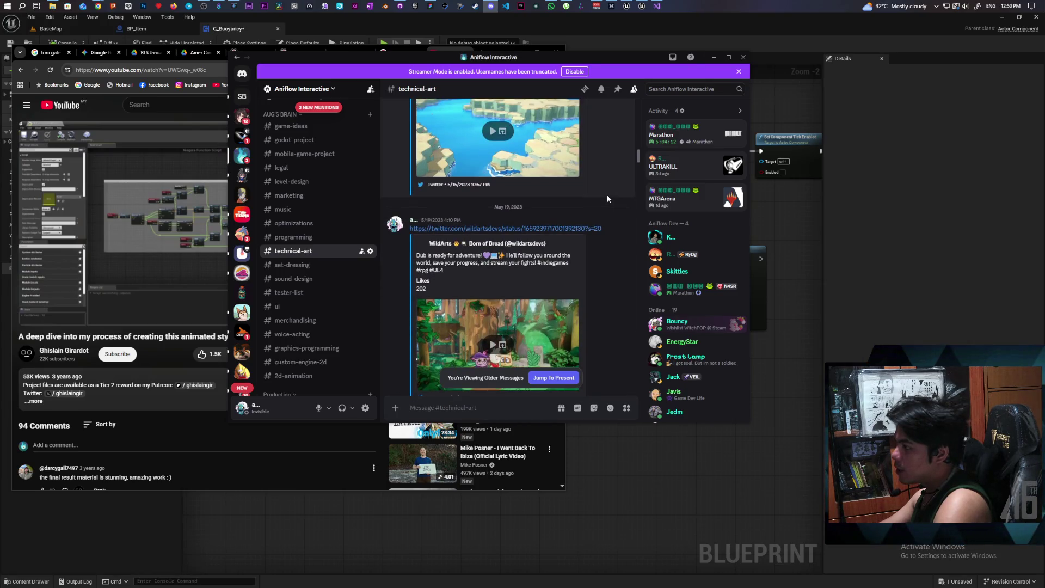
{"action": "scroll", "coordinate": [608, 199], "scroll_direction": "up", "scroll_amount": 2}
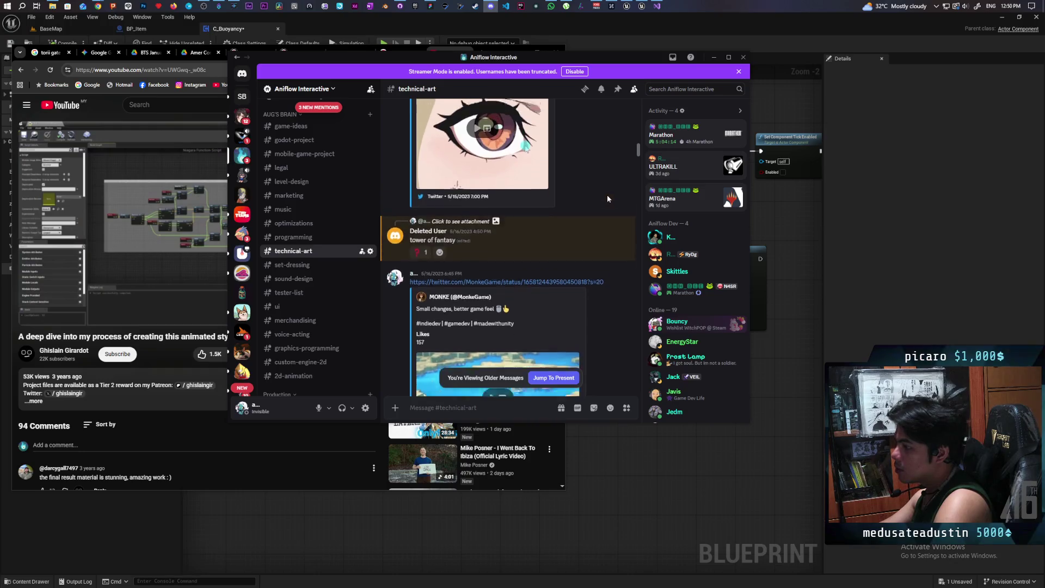
{"action": "scroll", "coordinate": [608, 198], "scroll_direction": "up", "scroll_amount": 1}
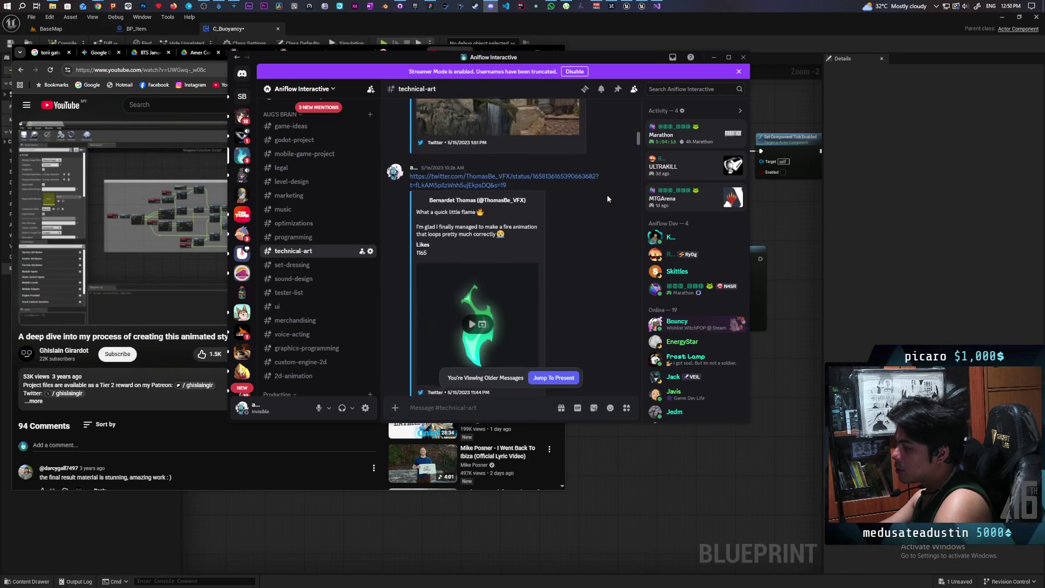
{"action": "scroll", "coordinate": [608, 199], "scroll_direction": "up", "scroll_amount": 1}
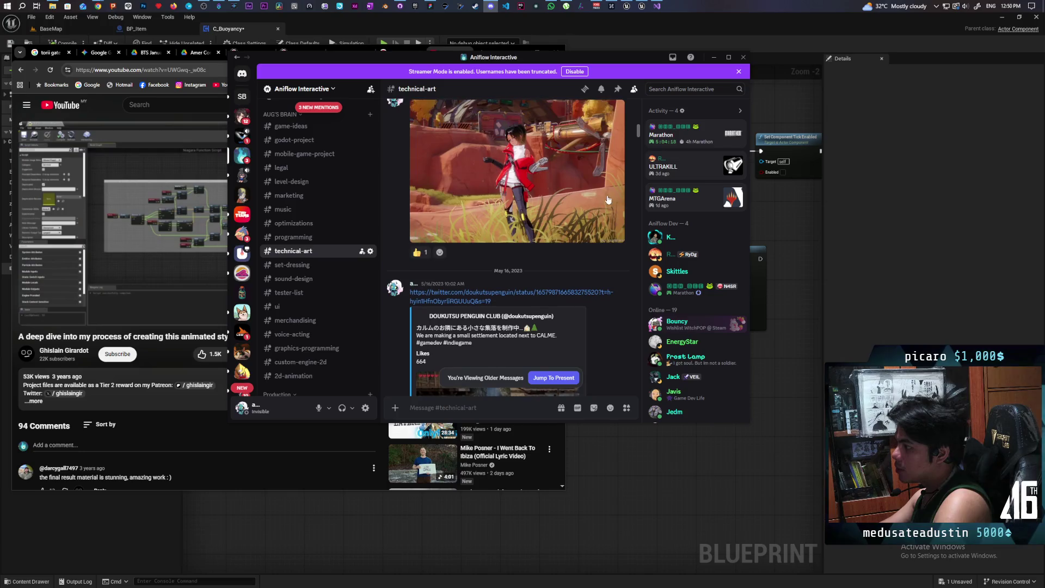
{"action": "scroll", "coordinate": [608, 198], "scroll_direction": "up", "scroll_amount": 1}
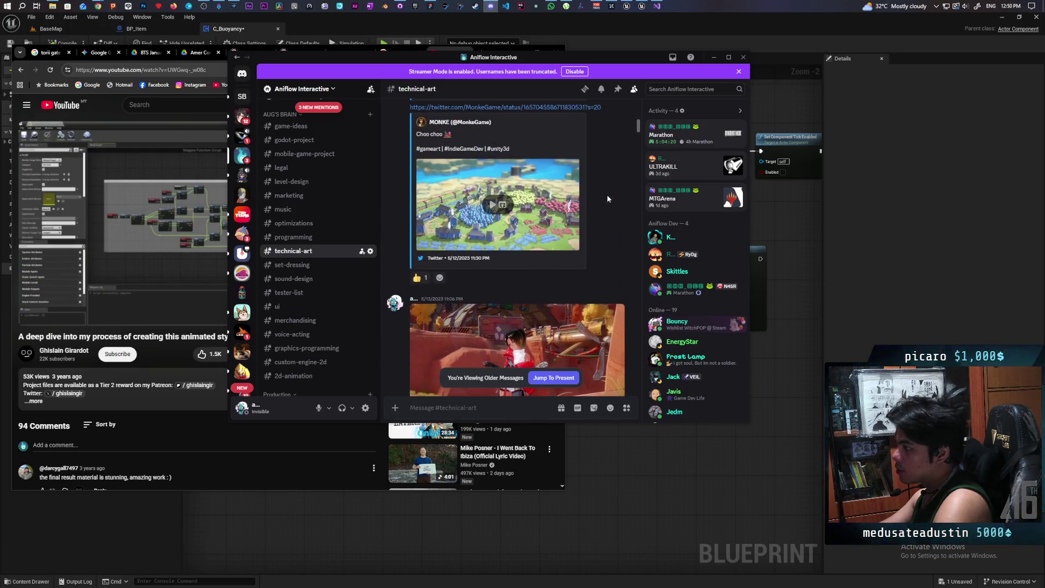
{"action": "scroll", "coordinate": [609, 199], "scroll_direction": "up", "scroll_amount": 2}
{"action": "scroll", "coordinate": [609, 199], "scroll_direction": "up", "scroll_amount": 2}
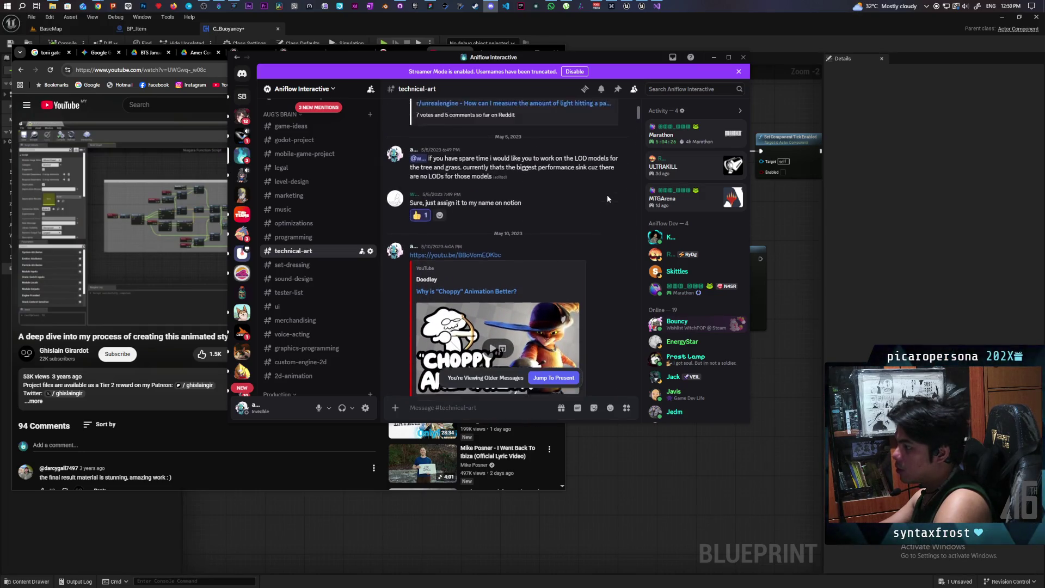
{"action": "scroll", "coordinate": [608, 199], "scroll_direction": "up", "scroll_amount": 1}
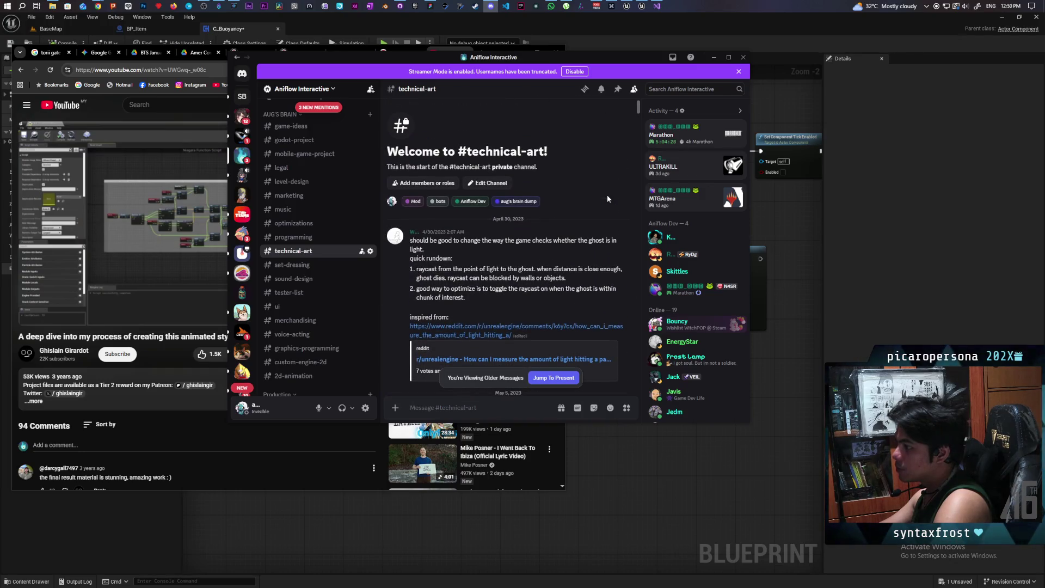
{"action": "scroll", "coordinate": [609, 199], "scroll_direction": "down", "scroll_amount": 5}
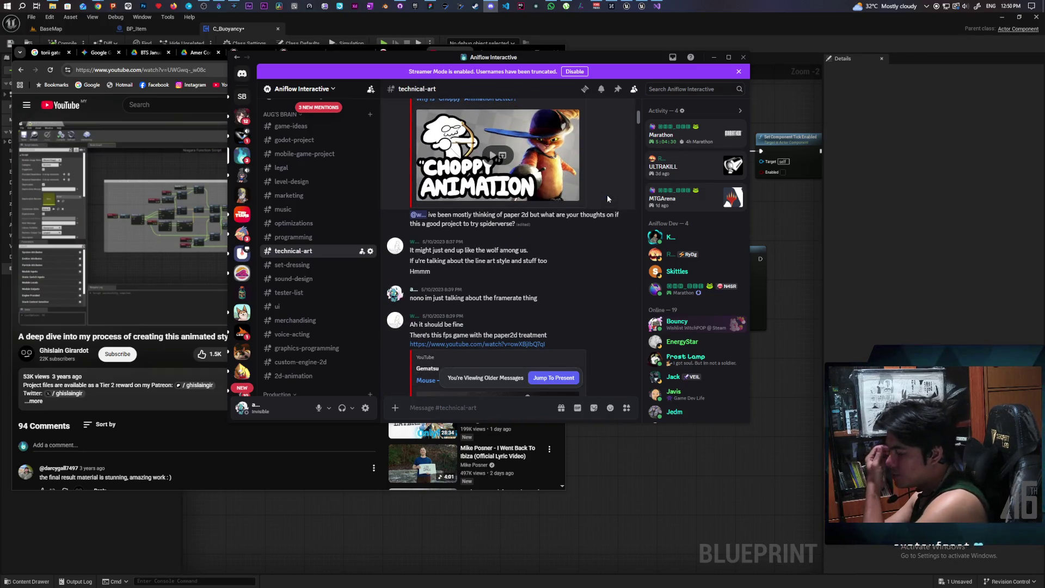
{"action": "scroll", "coordinate": [609, 201], "scroll_direction": "down", "scroll_amount": 3}
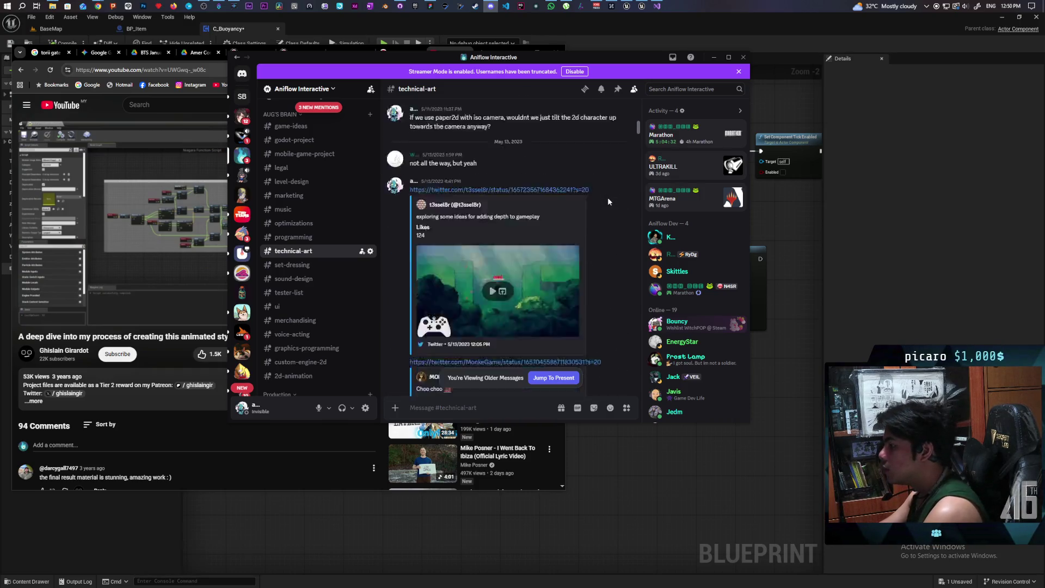
{"action": "scroll", "coordinate": [608, 201], "scroll_direction": "down", "scroll_amount": 3}
{"action": "scroll", "coordinate": [608, 202], "scroll_direction": "down", "scroll_amount": 7}
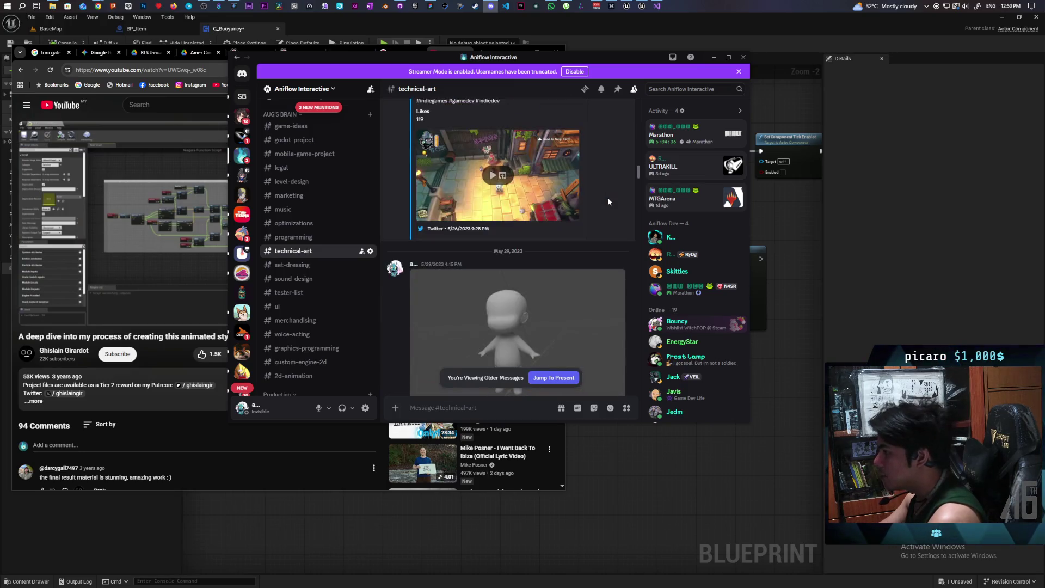
{"action": "scroll", "coordinate": [608, 201], "scroll_direction": "down", "scroll_amount": 3}
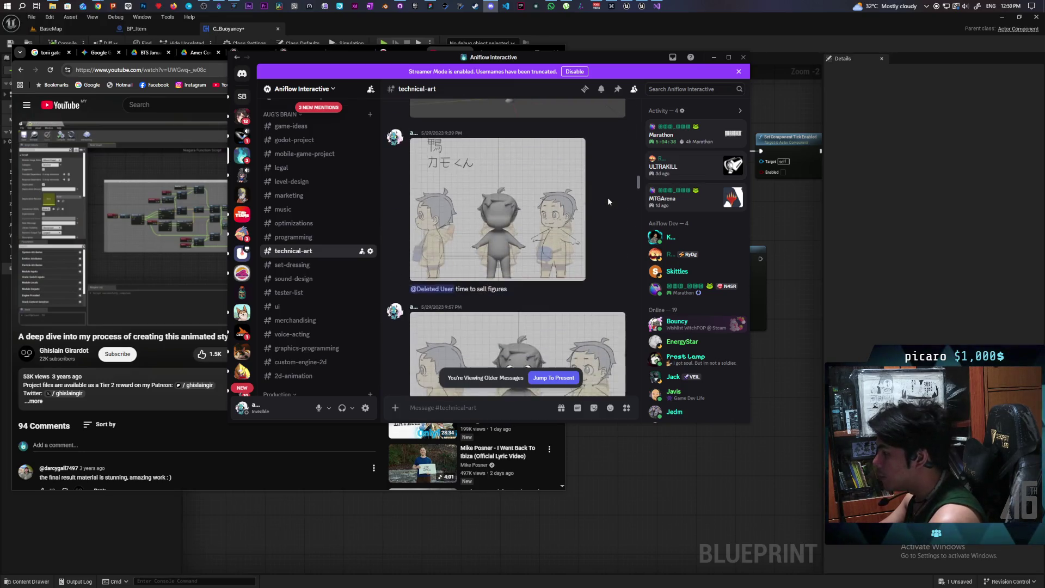
{"action": "scroll", "coordinate": [608, 201], "scroll_direction": "down", "scroll_amount": 3}
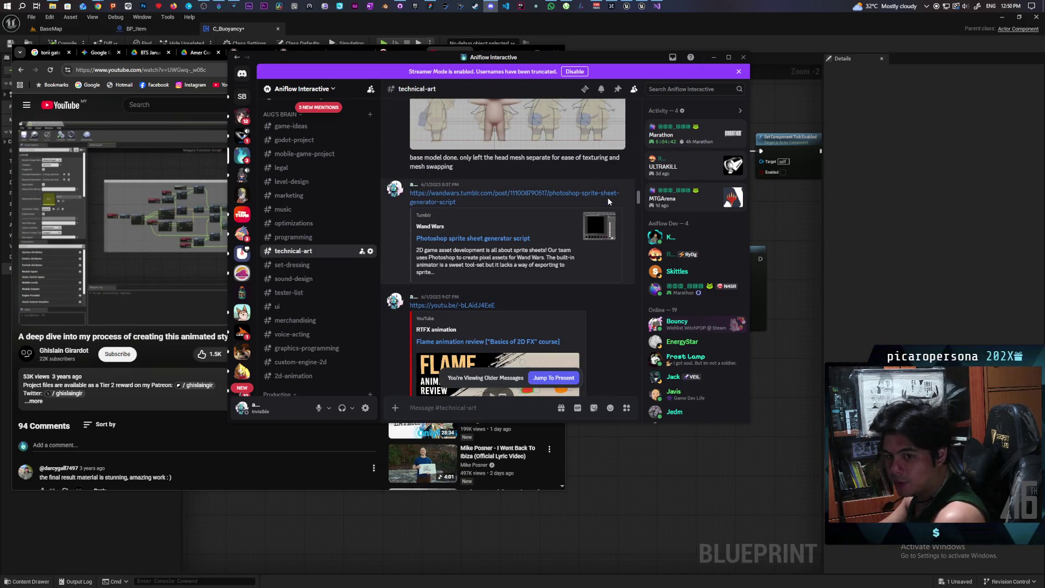
{"action": "scroll", "coordinate": [608, 201], "scroll_direction": "down", "scroll_amount": 10}
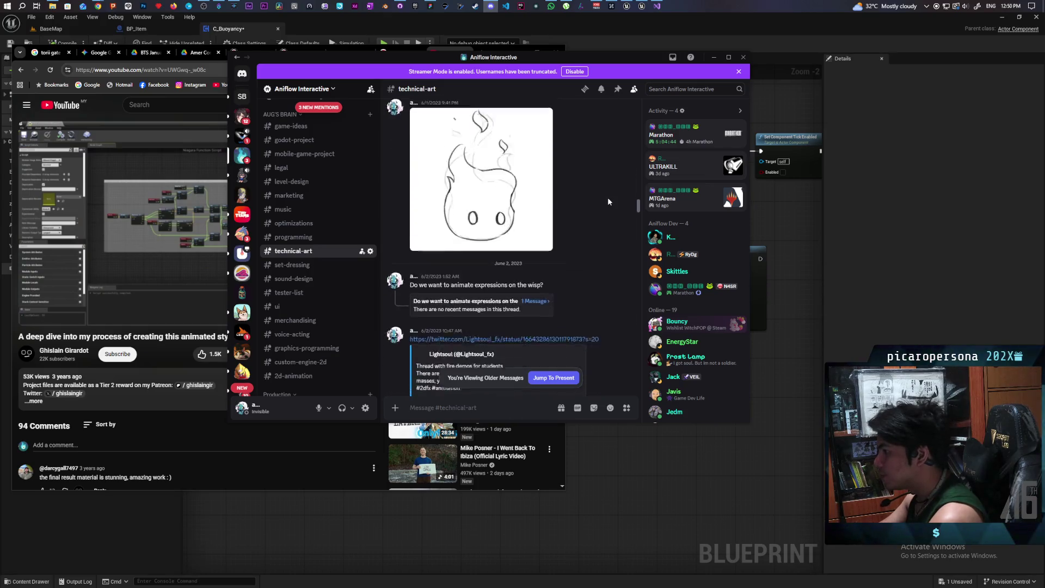
{"action": "scroll", "coordinate": [608, 201], "scroll_direction": "down", "scroll_amount": 5}
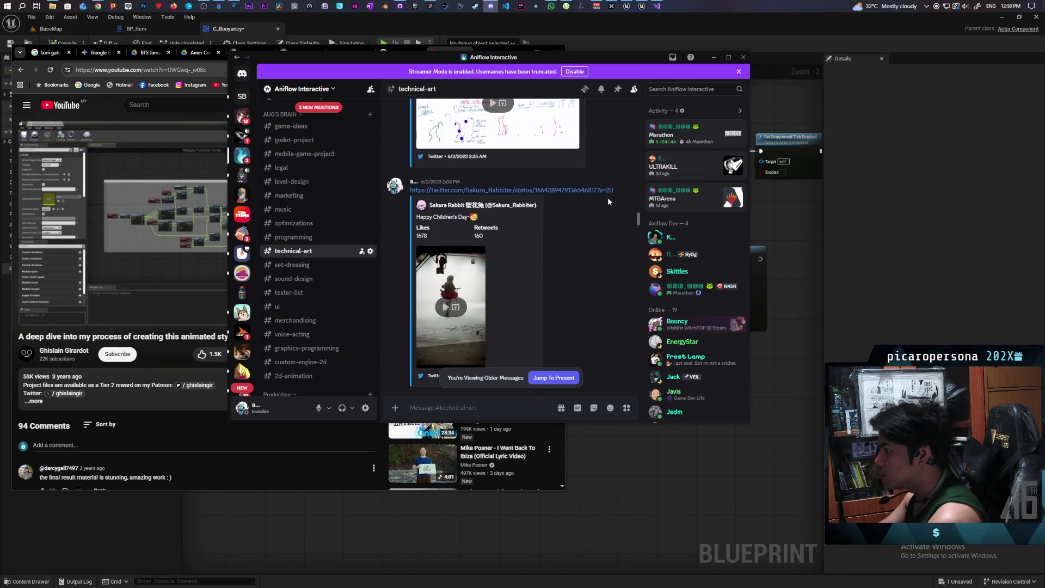
{"action": "scroll", "coordinate": [608, 201], "scroll_direction": "down", "scroll_amount": 10}
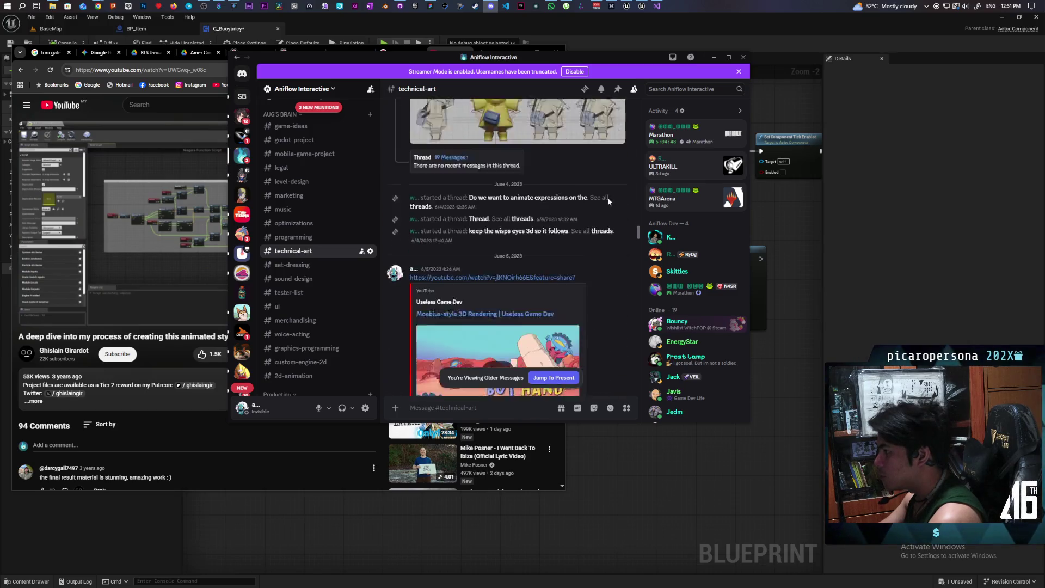
{"action": "scroll", "coordinate": [609, 201], "scroll_direction": "down", "scroll_amount": 10}
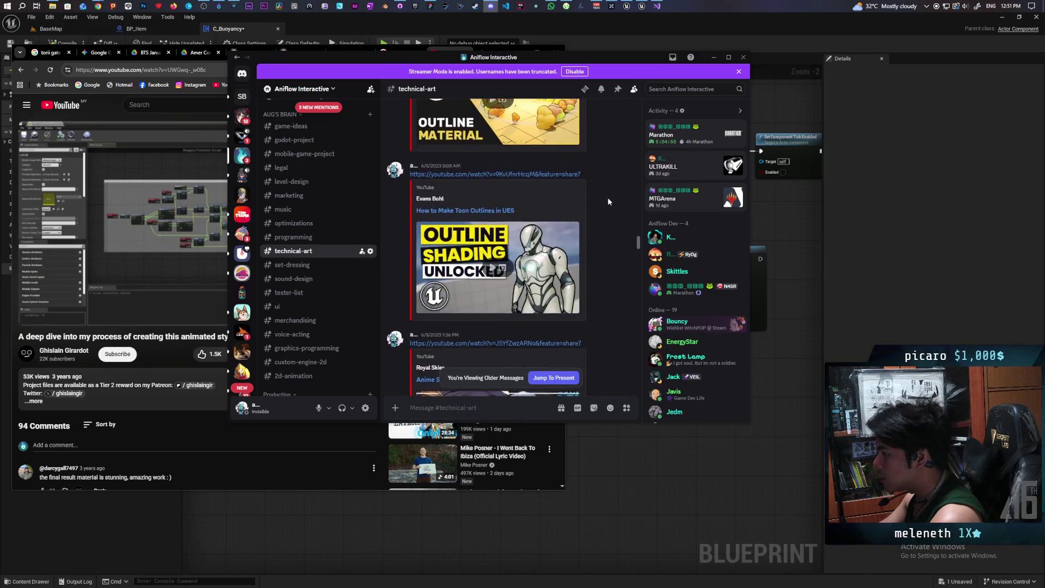
{"action": "scroll", "coordinate": [608, 201], "scroll_direction": "down", "scroll_amount": 10}
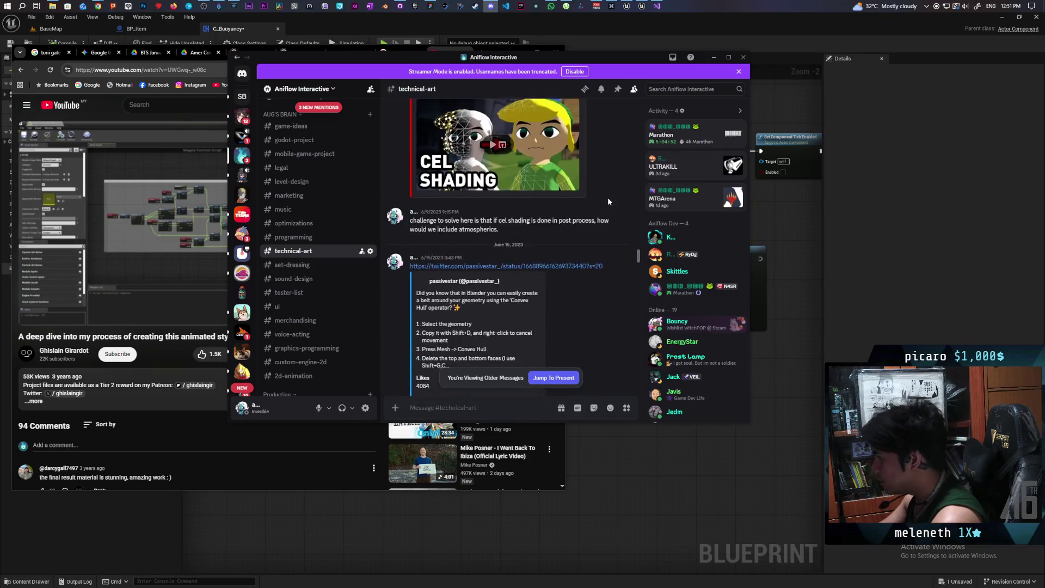
{"action": "scroll", "coordinate": [608, 201], "scroll_direction": "down", "scroll_amount": 10}
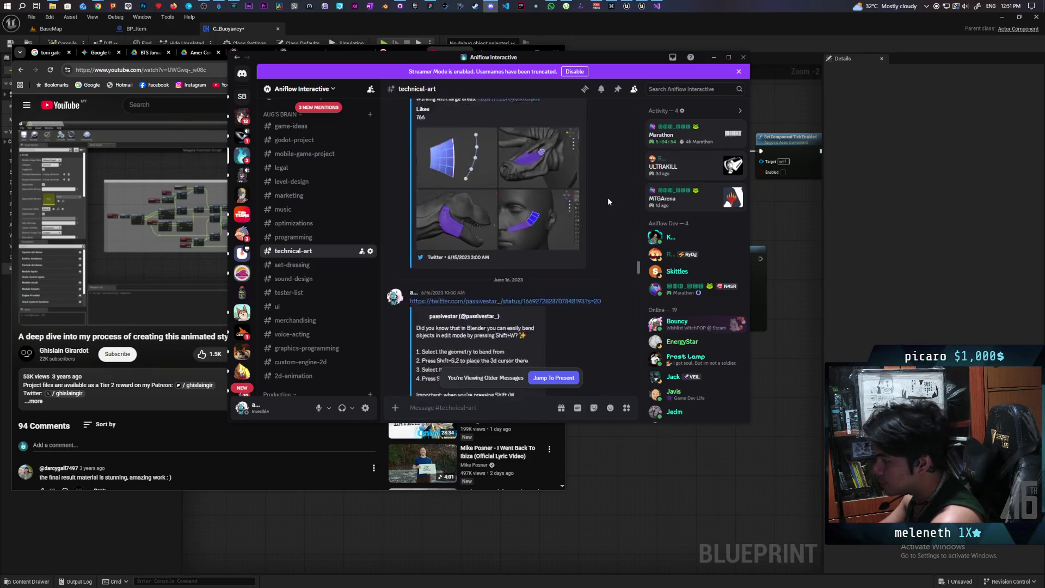
{"action": "scroll", "coordinate": [608, 201], "scroll_direction": "down", "scroll_amount": 1}
{"action": "scroll", "coordinate": [602, 192], "scroll_direction": "down", "scroll_amount": 10}
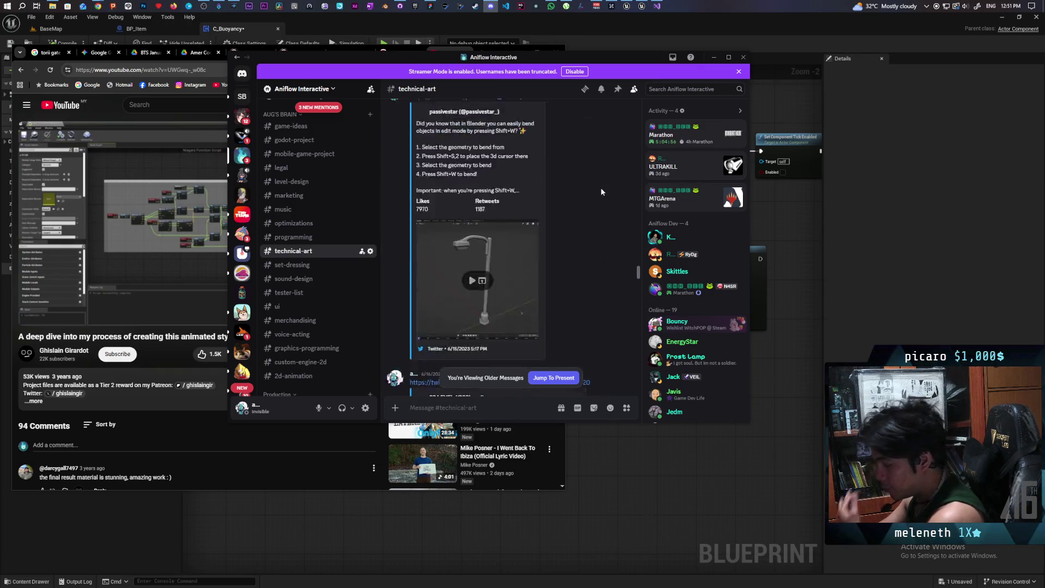
{"action": "scroll", "coordinate": [602, 191], "scroll_direction": "down", "scroll_amount": 1}
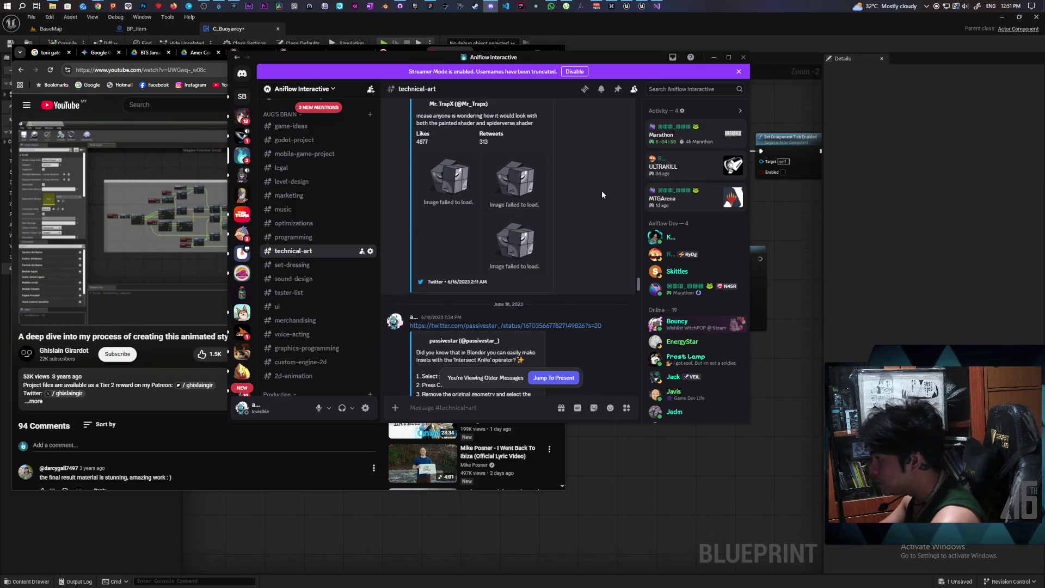
{"action": "scroll", "coordinate": [602, 192], "scroll_direction": "down", "scroll_amount": 4}
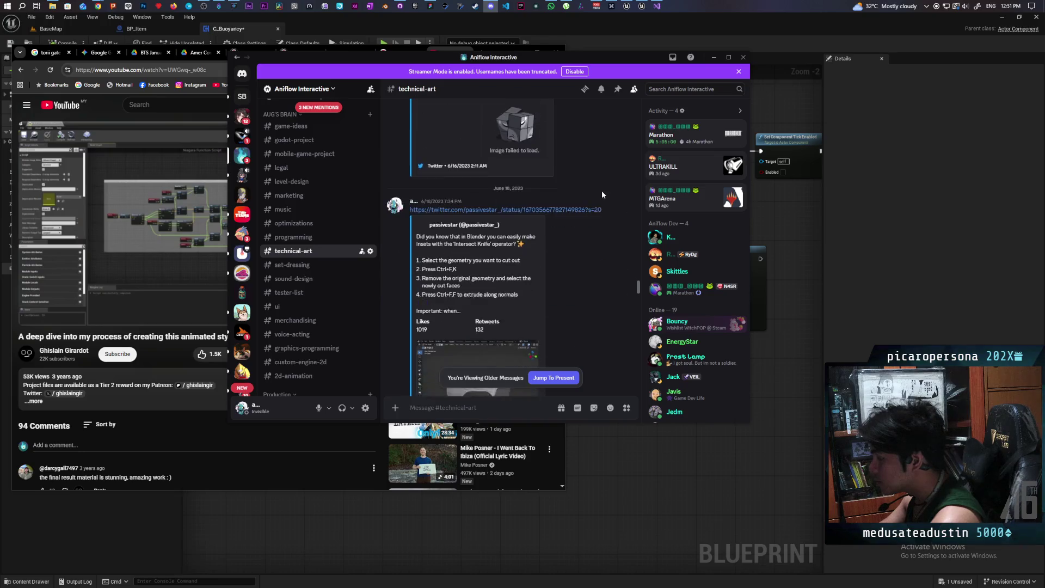
{"action": "scroll", "coordinate": [602, 193], "scroll_direction": "down", "scroll_amount": 8}
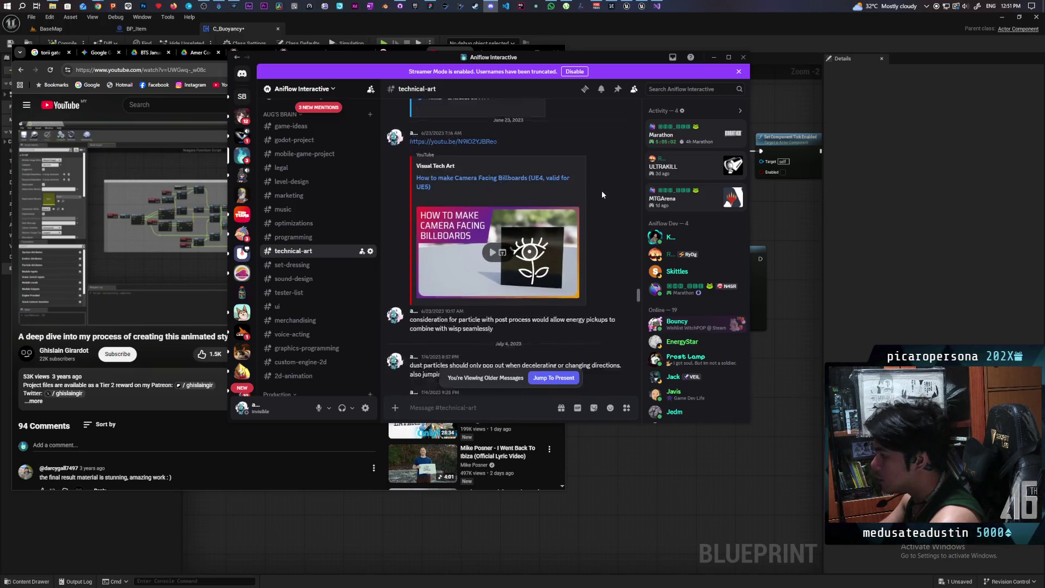
{"action": "scroll", "coordinate": [602, 191], "scroll_direction": "down", "scroll_amount": 4}
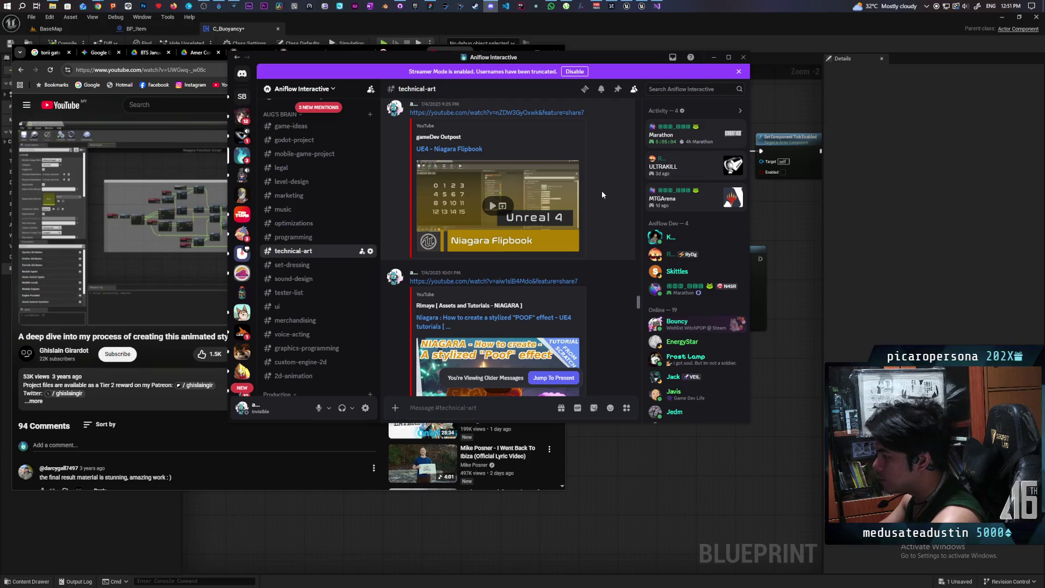
{"action": "scroll", "coordinate": [603, 191], "scroll_direction": "down", "scroll_amount": 3}
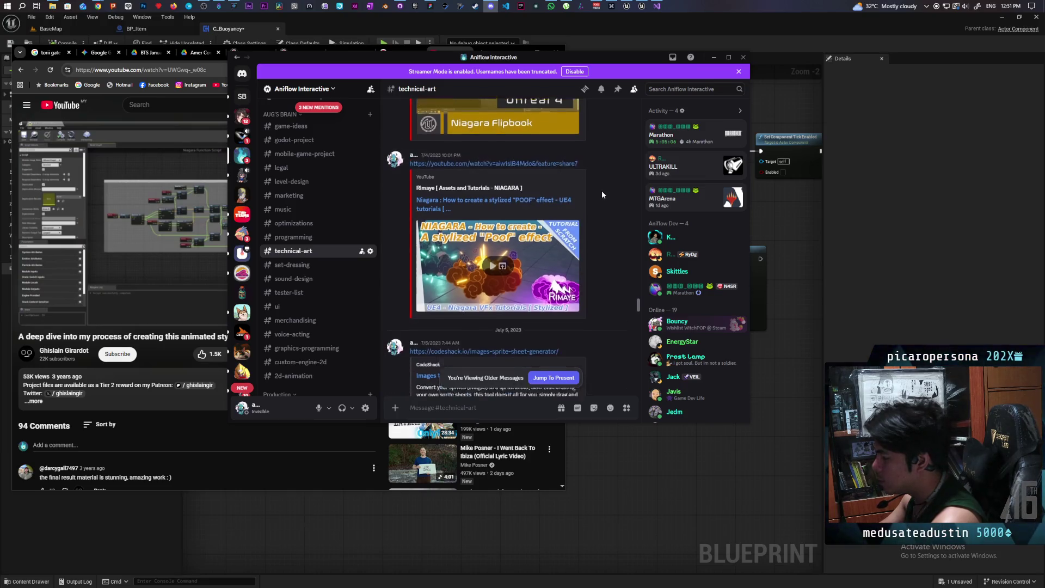
{"action": "scroll", "coordinate": [602, 194], "scroll_direction": "down", "scroll_amount": 1}
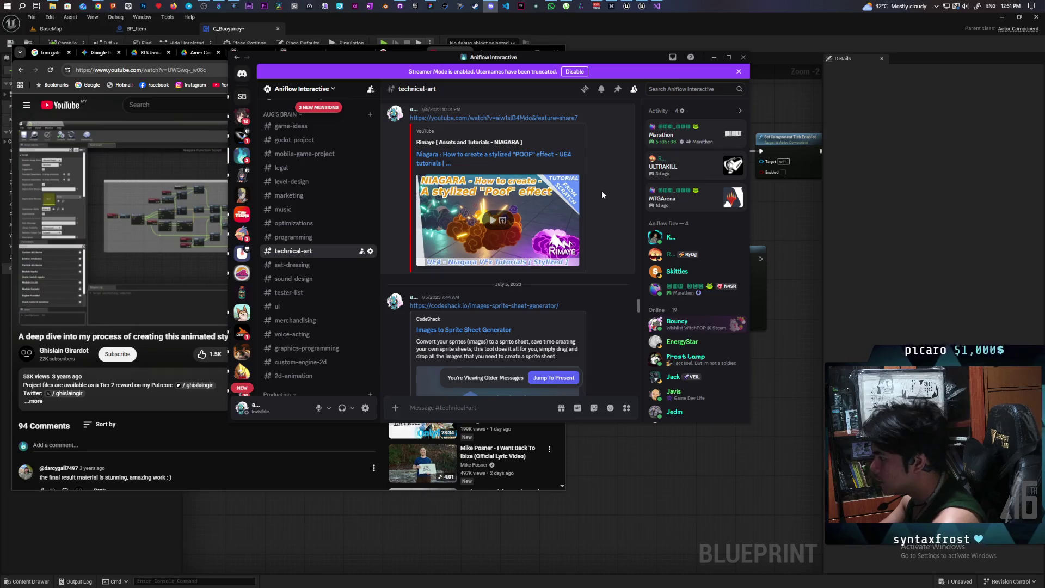
{"action": "scroll", "coordinate": [602, 194], "scroll_direction": "down", "scroll_amount": 7}
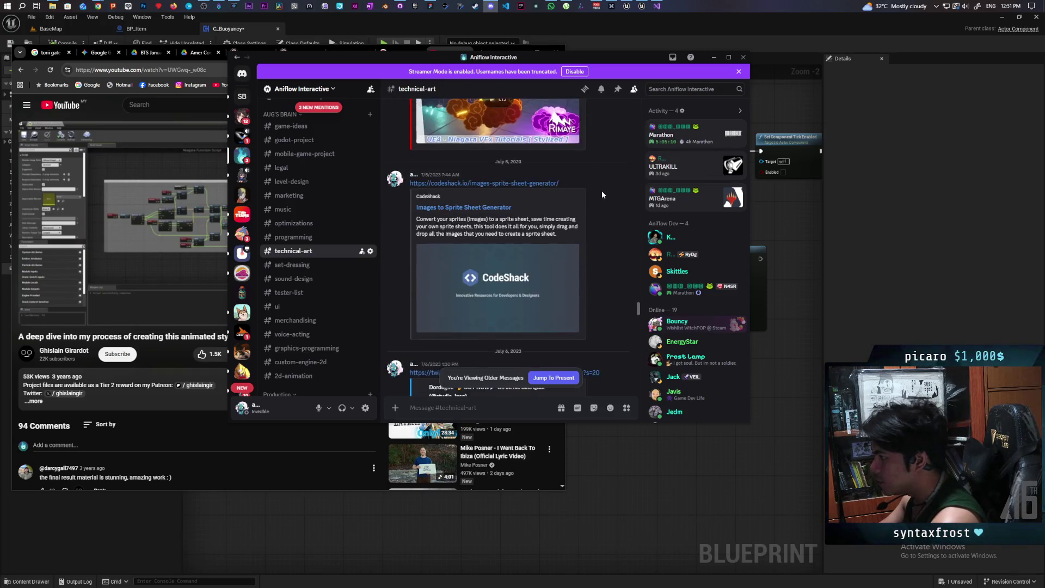
{"action": "scroll", "coordinate": [602, 194], "scroll_direction": "down", "scroll_amount": 10}
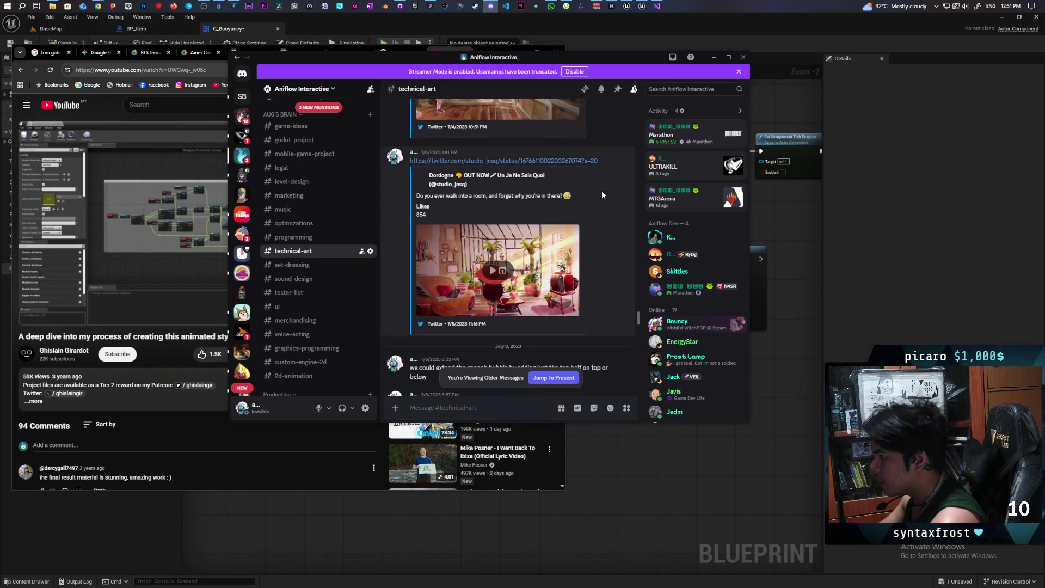
{"action": "scroll", "coordinate": [602, 194], "scroll_direction": "down", "scroll_amount": 10}
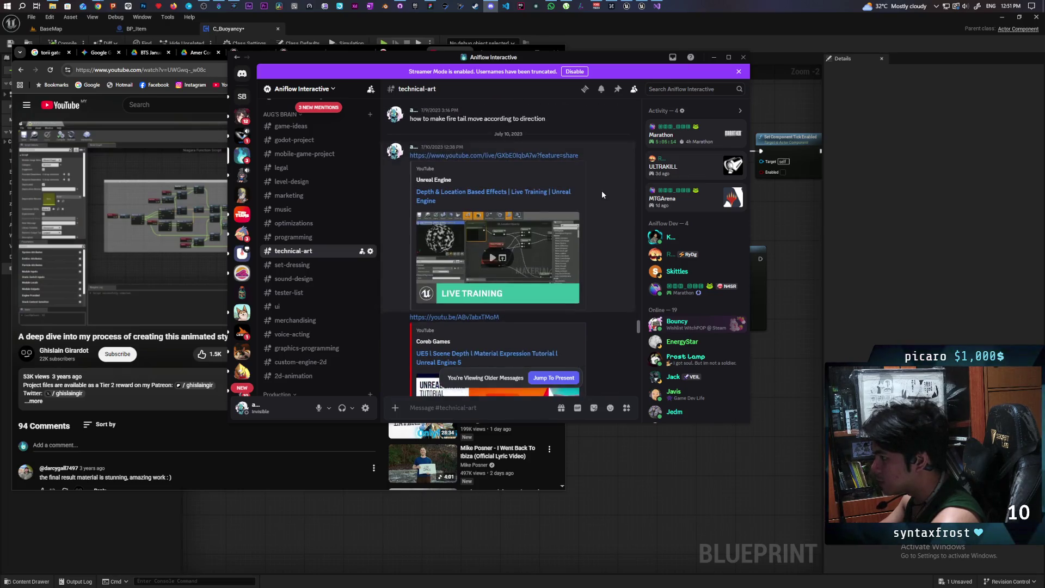
{"action": "scroll", "coordinate": [602, 195], "scroll_direction": "down", "scroll_amount": 10}
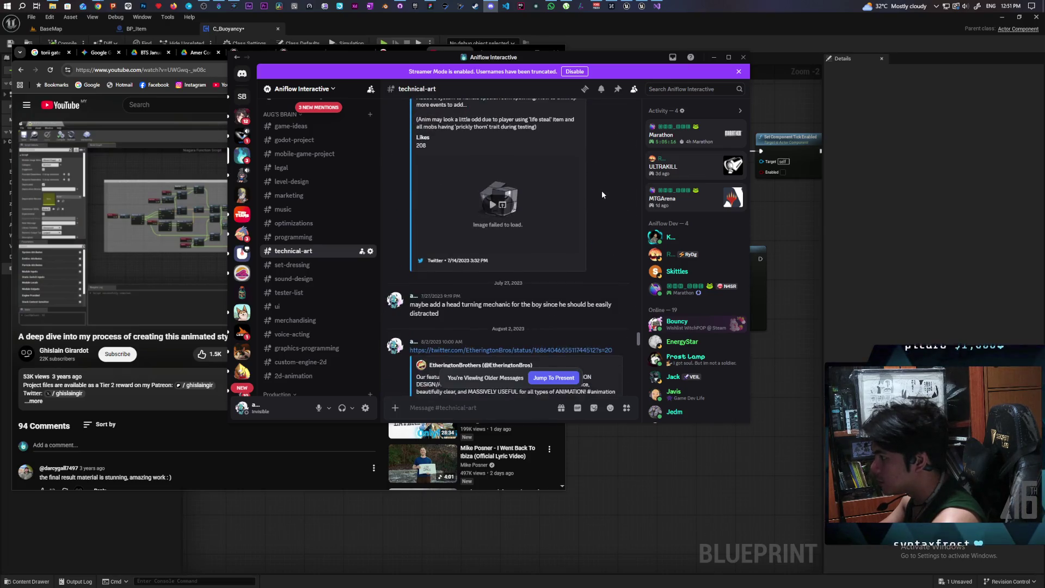
{"action": "scroll", "coordinate": [602, 195], "scroll_direction": "down", "scroll_amount": 10}
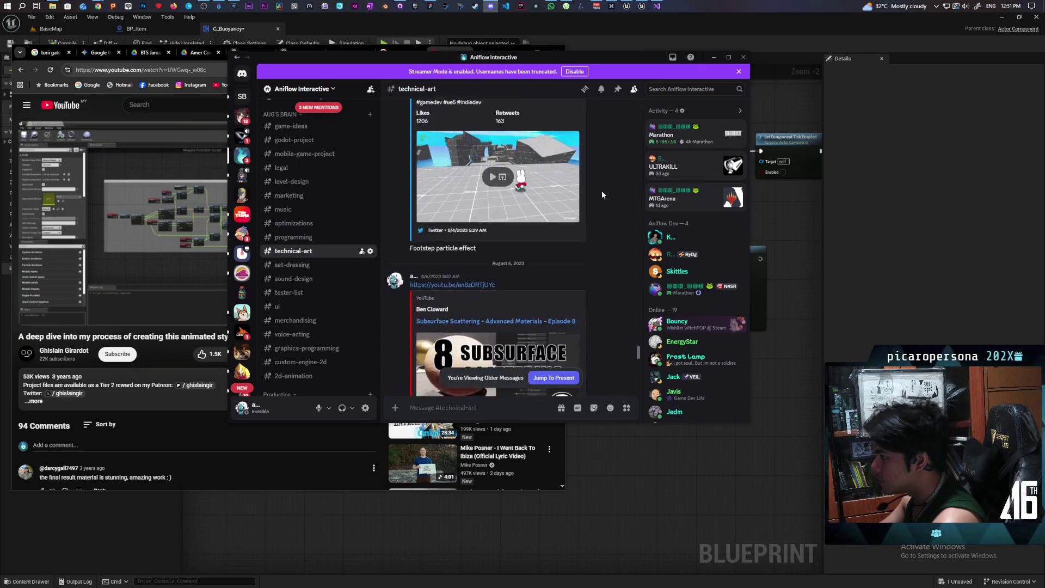
{"action": "scroll", "coordinate": [602, 194], "scroll_direction": "down", "scroll_amount": 10}
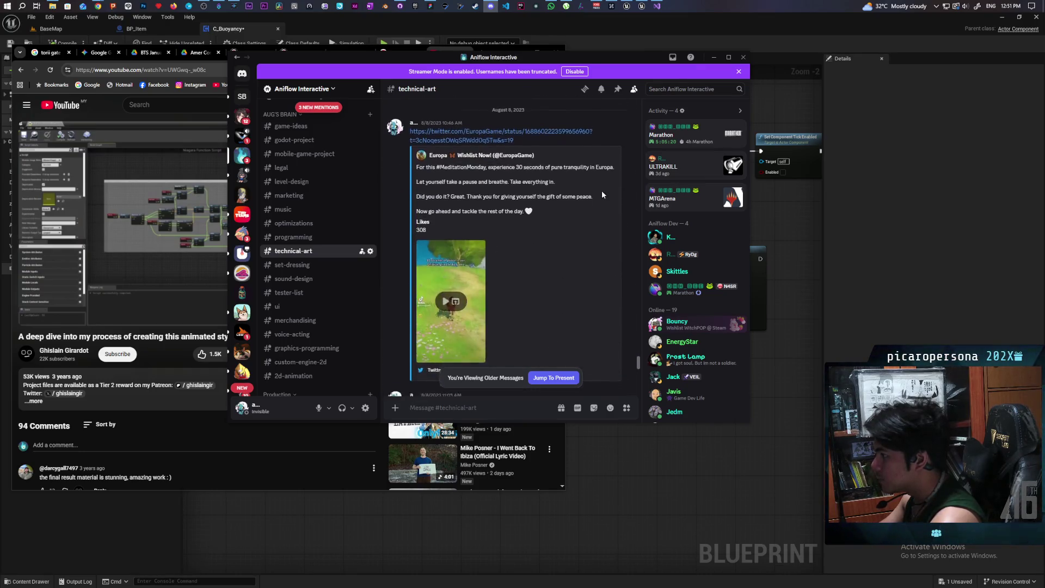
{"action": "scroll", "coordinate": [602, 195], "scroll_direction": "down", "scroll_amount": 10}
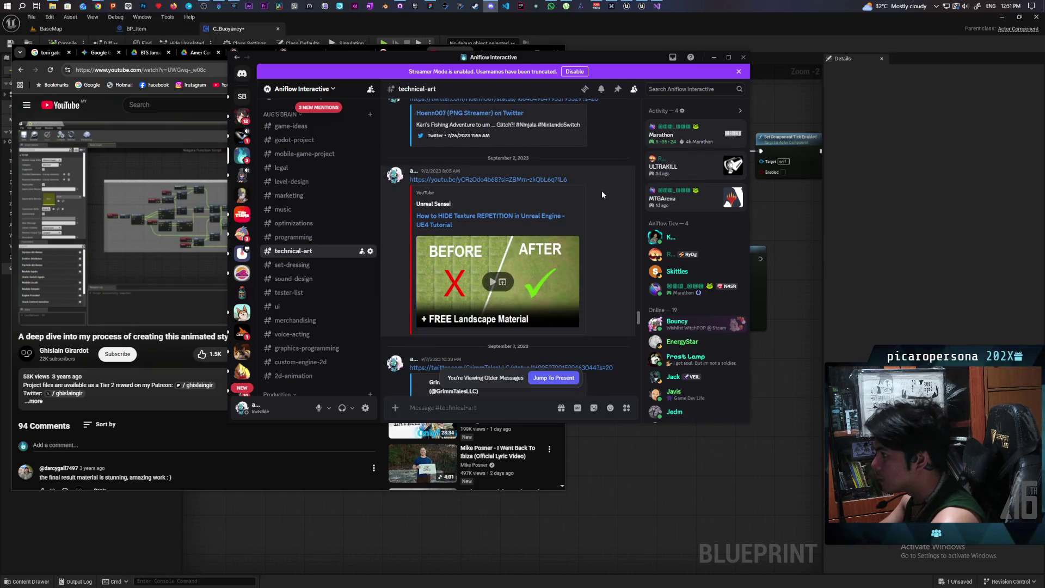
{"action": "scroll", "coordinate": [602, 195], "scroll_direction": "up", "scroll_amount": 3}
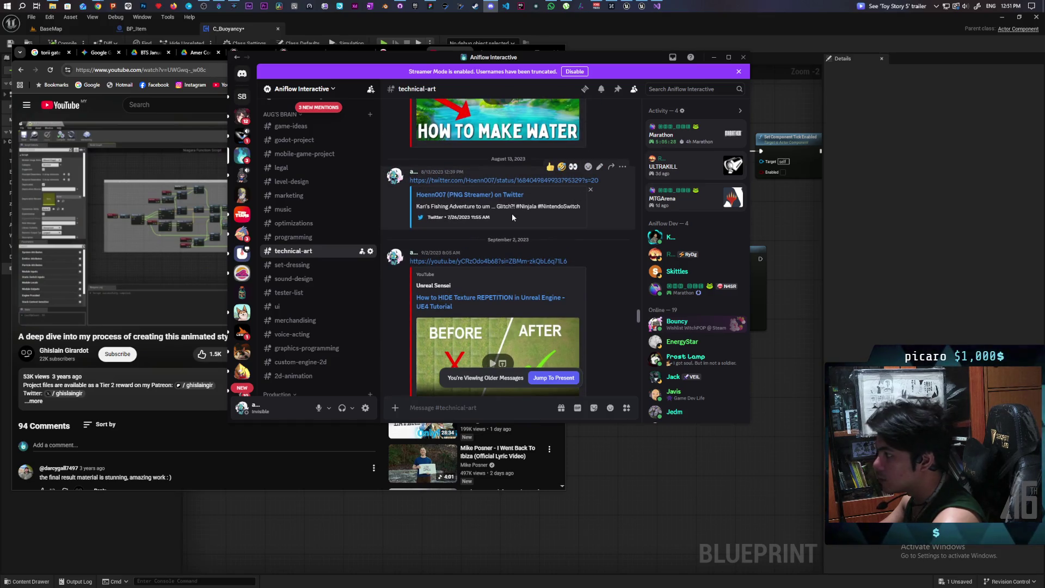
- Open the linked fishing-adventure tweet in Chrome and move Discord's window beside the browser
{"action": "left_click", "coordinate": [460, 180]}
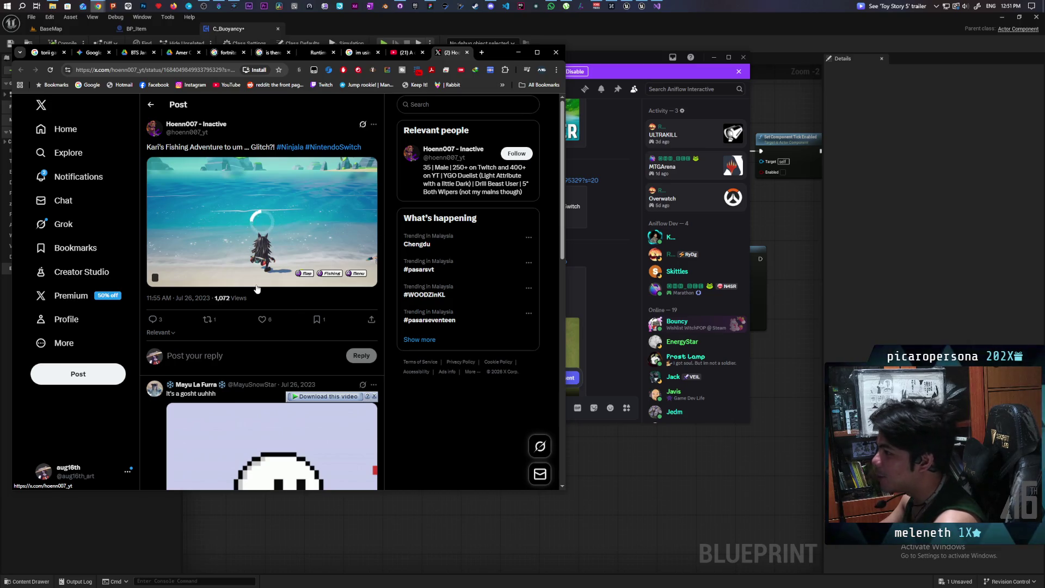
{"action": "mouse_move", "coordinate": [596, 57]}
{"action": "left_mouse_down"}
{"action": "mouse_move", "coordinate": [747, 79]}
{"action": "mouse_move", "coordinate": [814, 114]}
{"action": "left_mouse_up"}
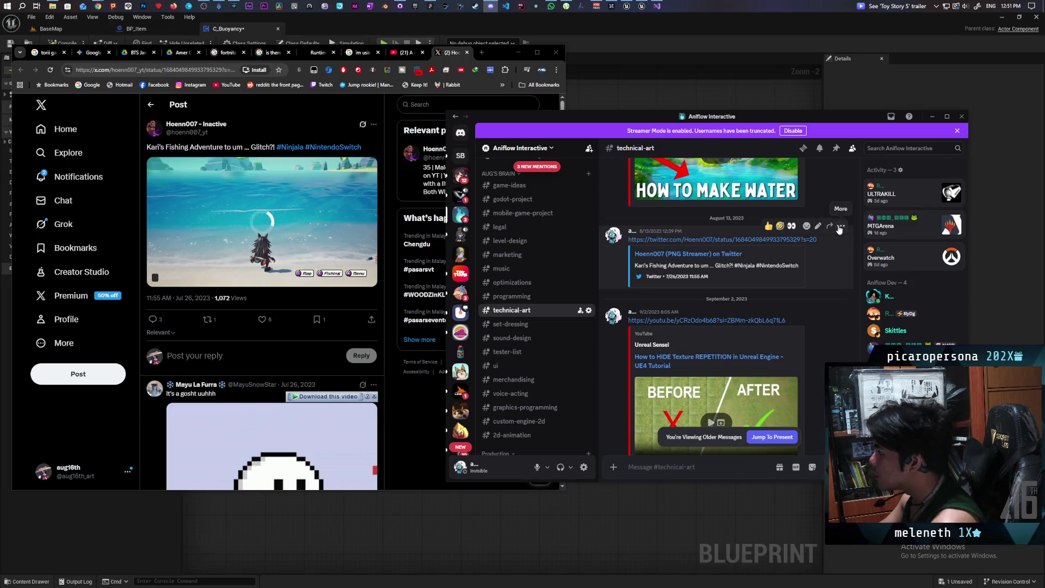
- Edit the August 13 link to fxtwitter.com so its video embeds, then return to the X post
{"action": "left_click", "coordinate": [819, 226]}
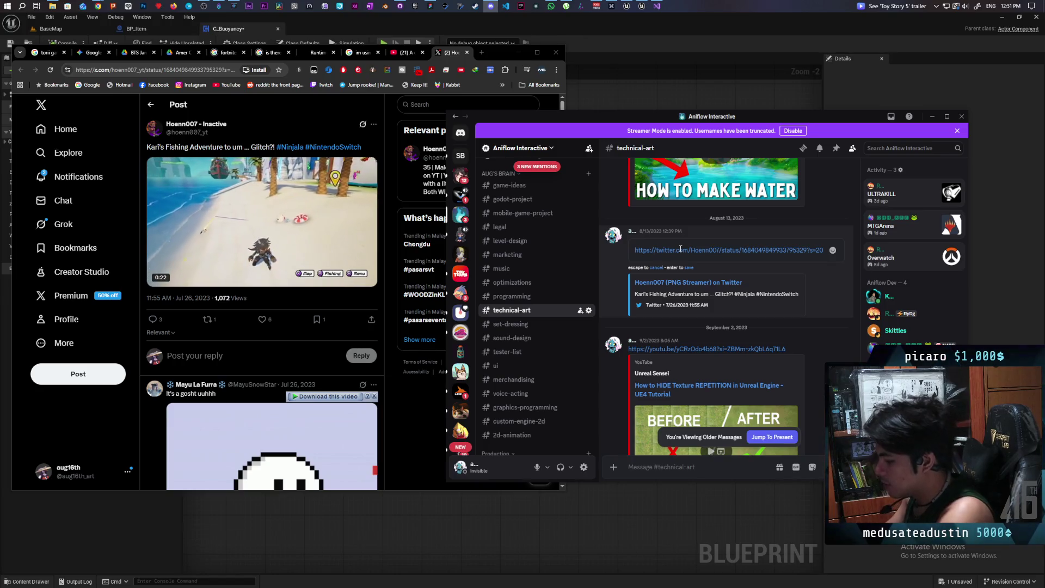
{"action": "type", "text": "fx"}
{"action": "key", "text": "Return"}
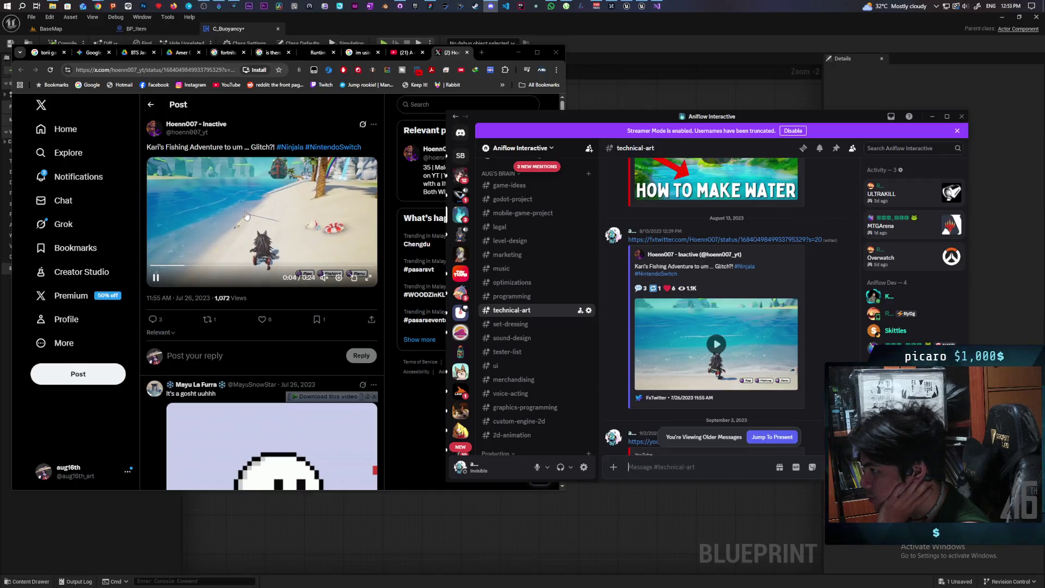
{"action": "left_click", "coordinate": [275, 256]}
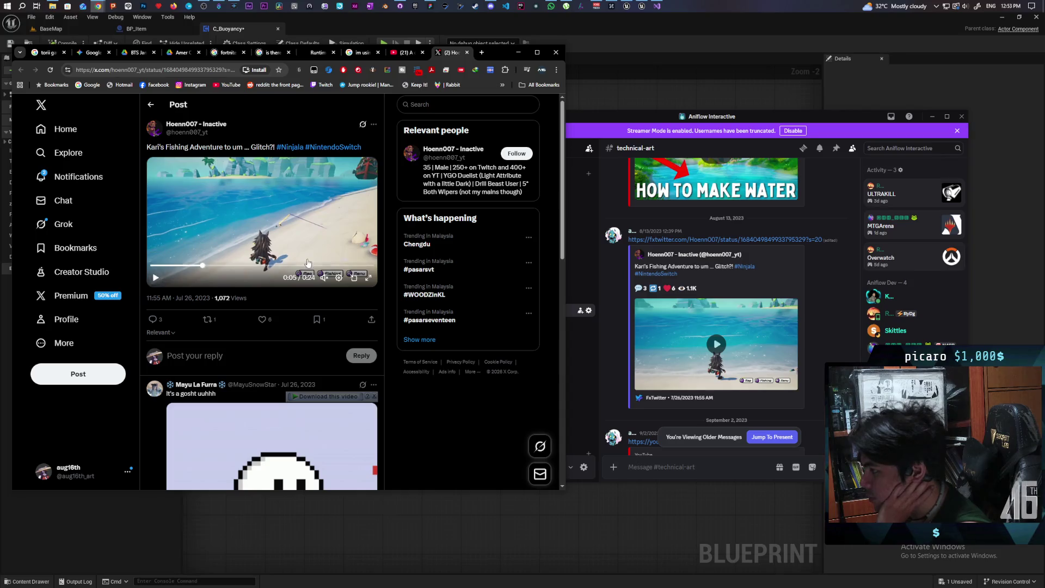
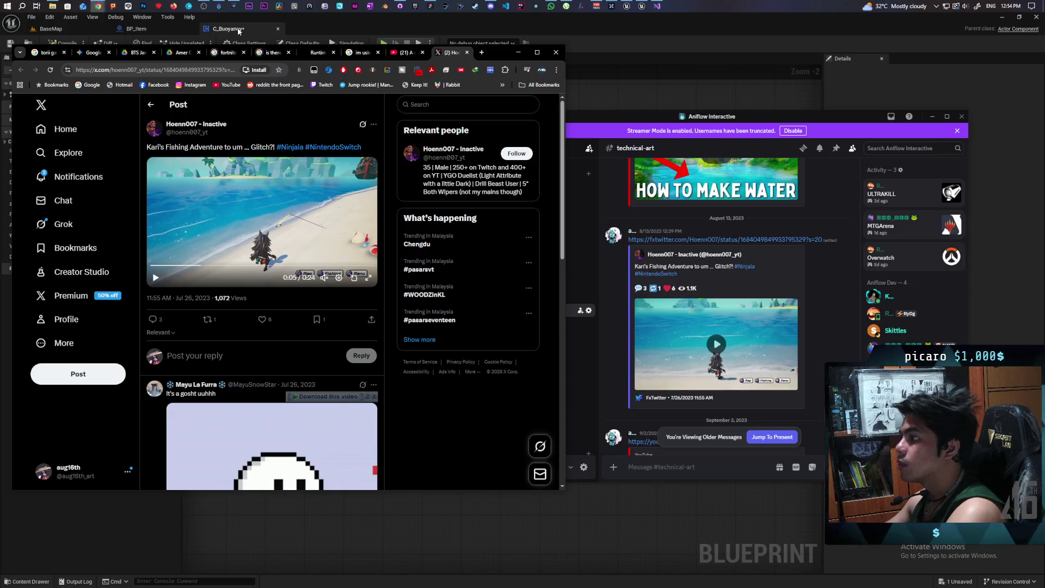
- Bring the Unreal Editor back to the front and save the C_Buoyancy Blueprint
{"action": "left_click", "coordinate": [314, 29]}
{"action": "left_click", "coordinate": [9, 44]}
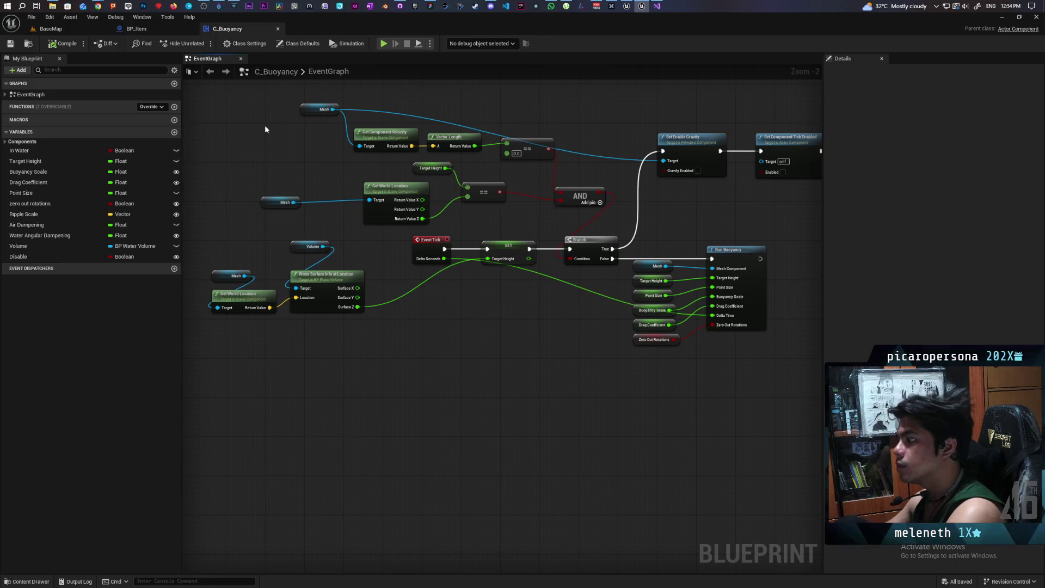
- On the BaseMap level, select the BP_LakeDeform lake and frame it in the viewport
{"action": "left_click", "coordinate": [69, 28]}
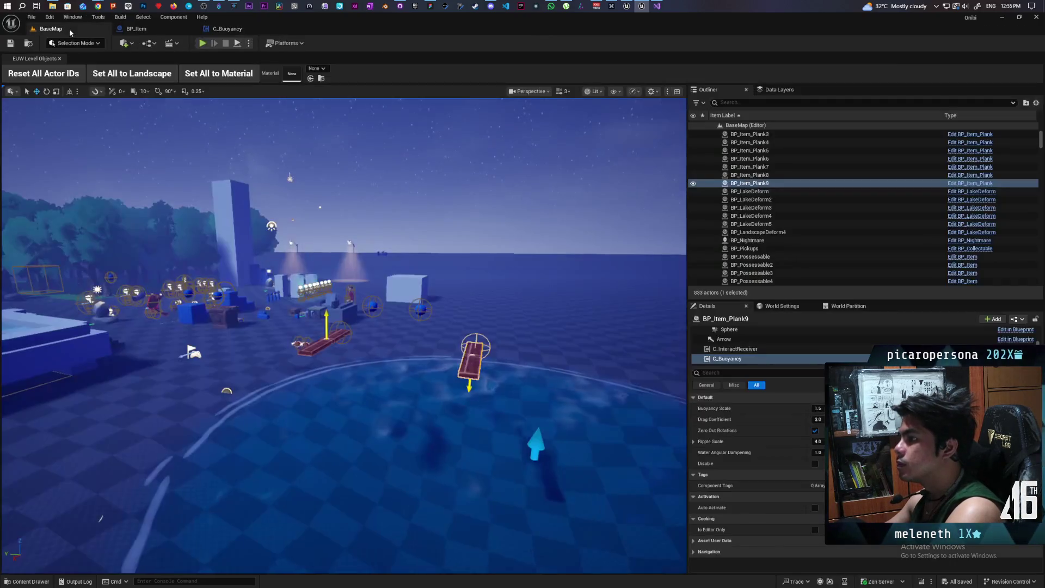
{"action": "scroll", "coordinate": [345, 336], "scroll_direction": "down", "scroll_amount": 15}
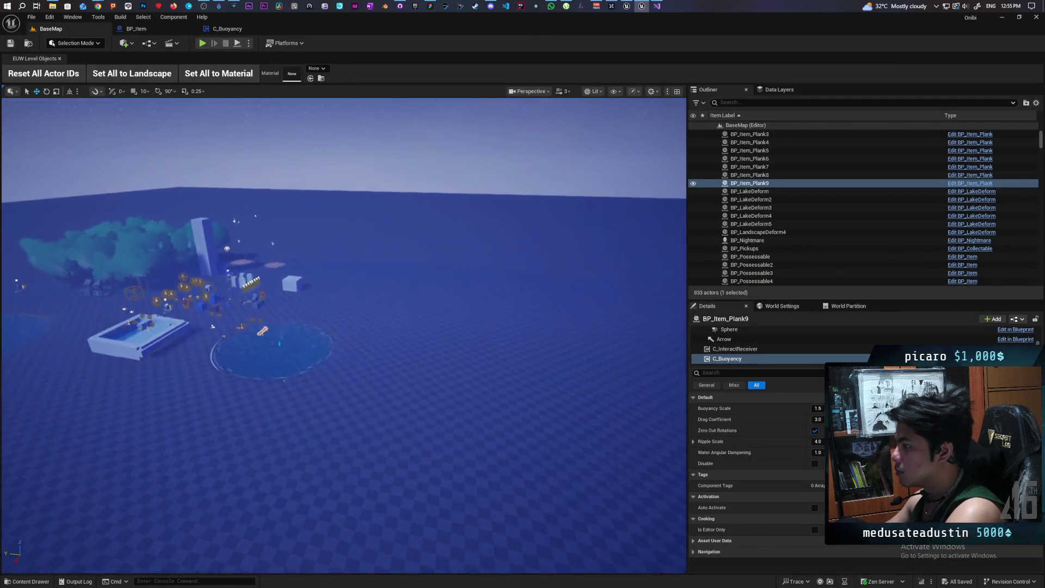
{"action": "scroll", "coordinate": [344, 336], "scroll_direction": "up", "scroll_amount": 10}
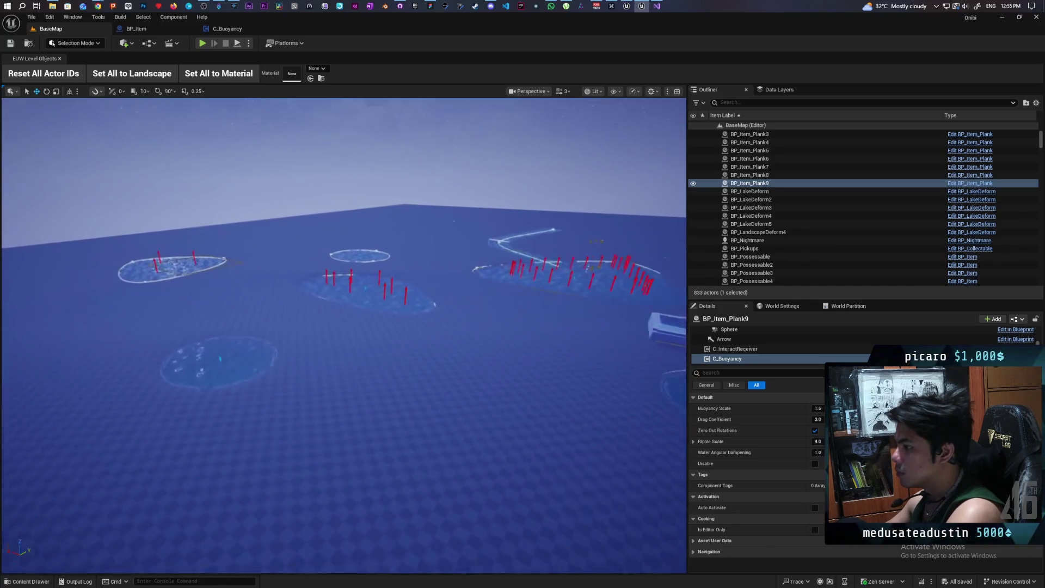
{"action": "scroll", "coordinate": [344, 336], "scroll_direction": "up", "scroll_amount": 5}
{"action": "left_click", "coordinate": [304, 378]}
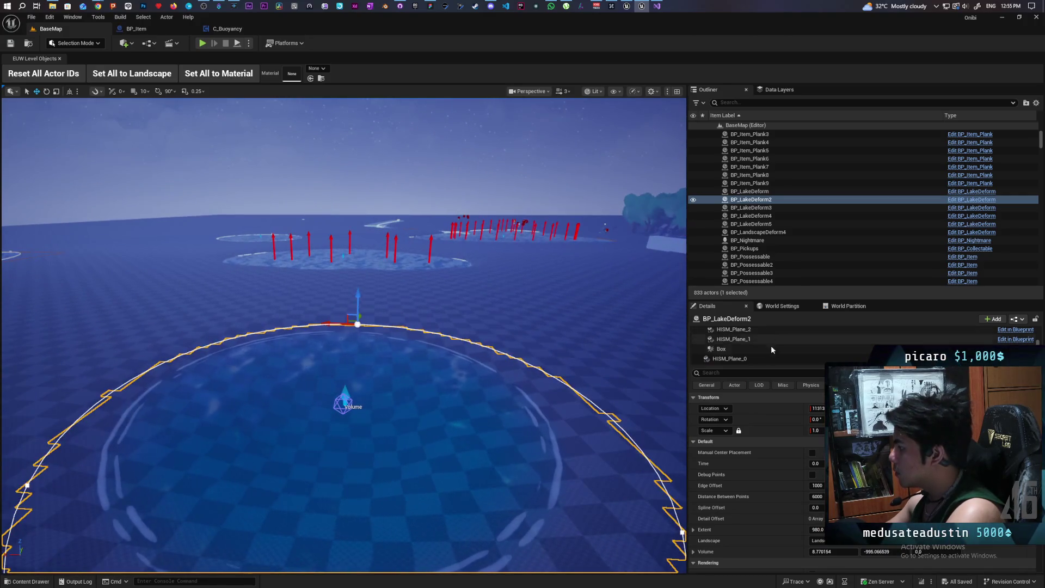
{"action": "scroll", "coordinate": [727, 348], "scroll_direction": "down", "scroll_amount": 1}
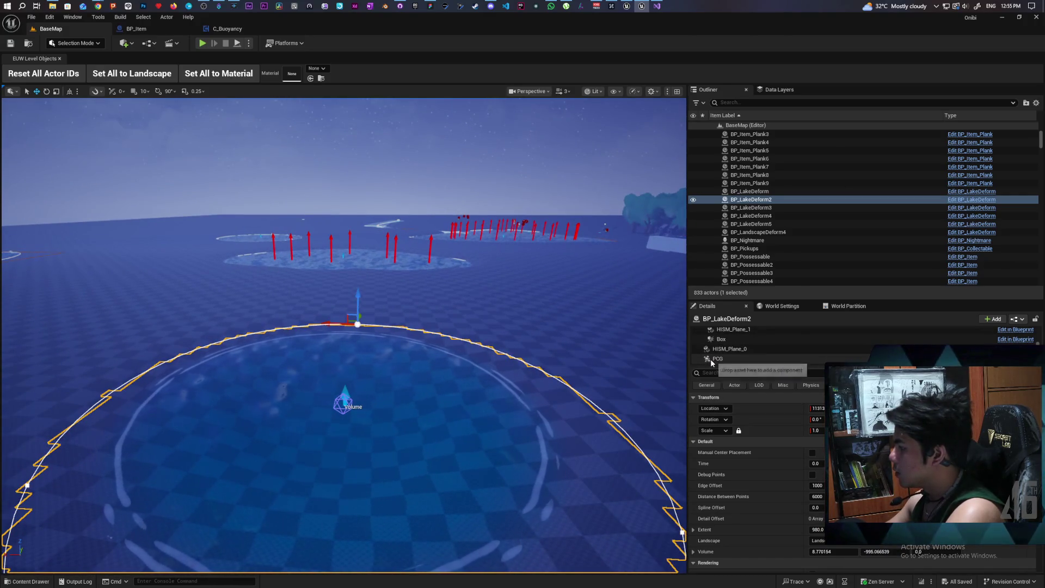
{"action": "left_click_drag", "start_coordinate": [348, 348], "coordinate": [349, 305]}
{"action": "left_click", "coordinate": [459, 432]}
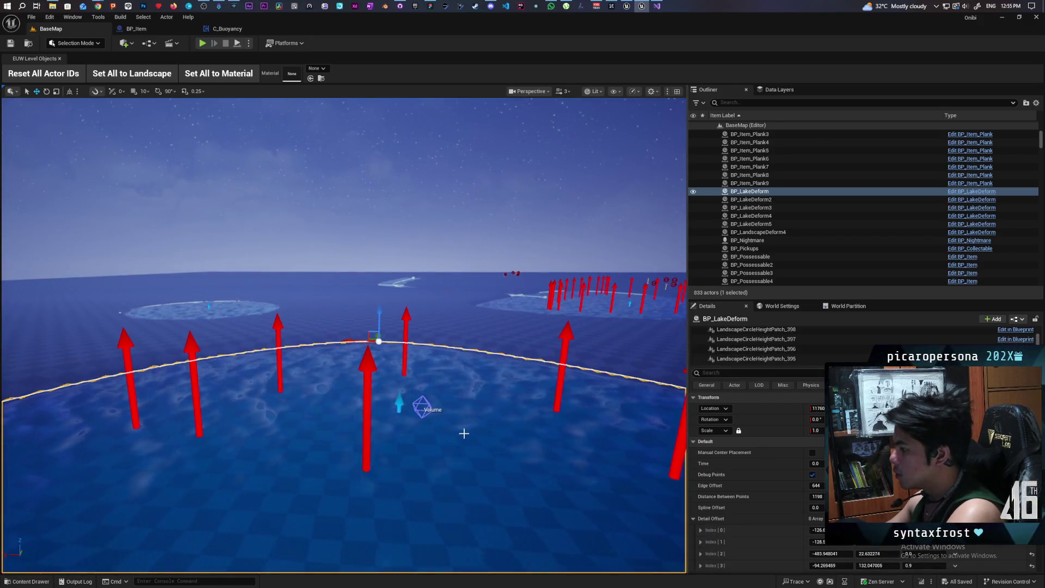
{"action": "key", "text": "f"}
- Open the Content Drawer's Water_System folder and select the BP_Water Volume asset
{"action": "key", "text": "ctrl+space"}
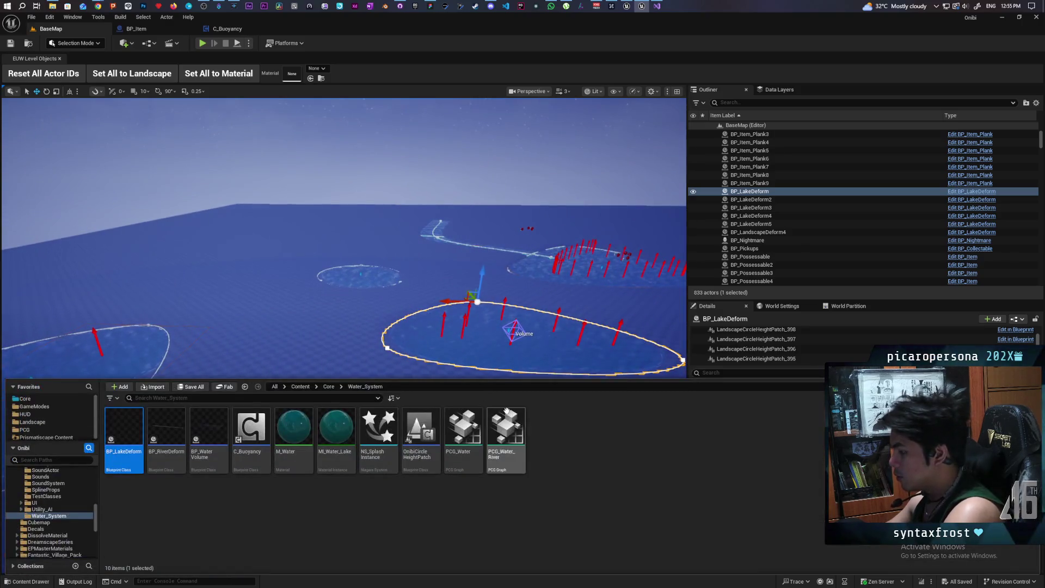
{"action": "left_click", "coordinate": [209, 466]}
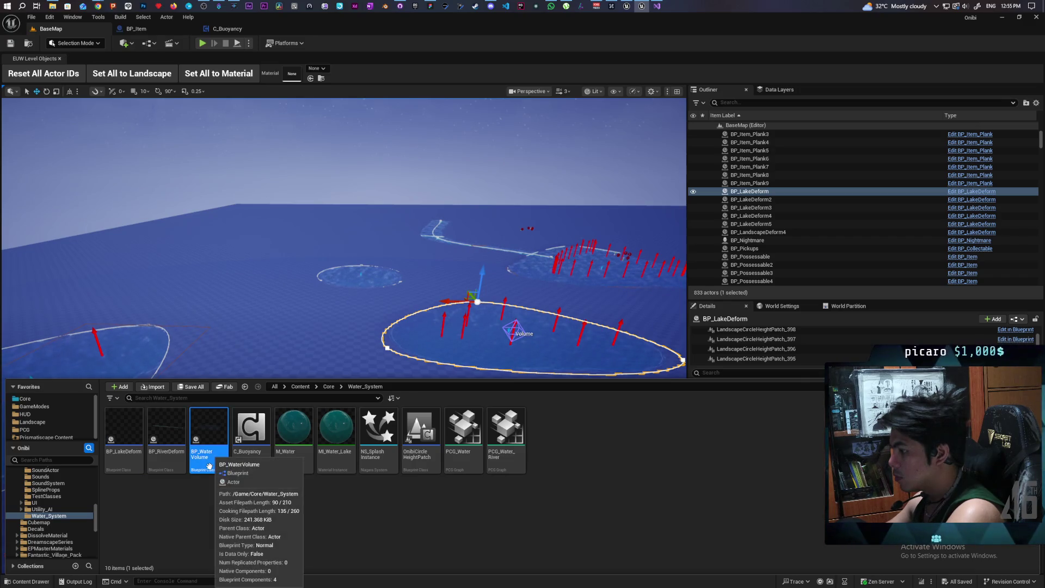
{"action": "mouse_move", "coordinate": [113, 451]}
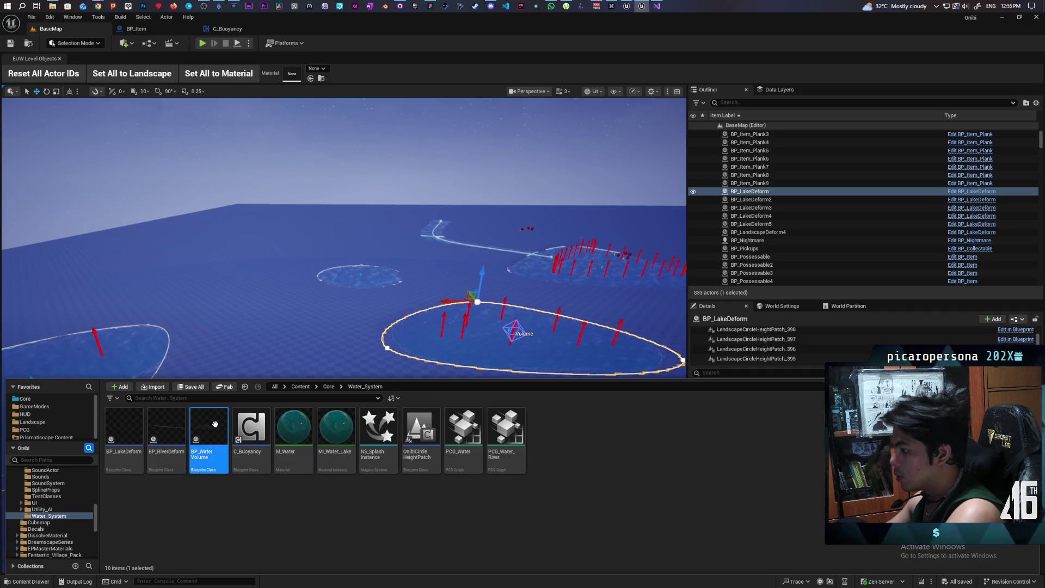
- Open the BP_Water Volume blueprint
{"action": "double_click", "coordinate": [206, 438]}
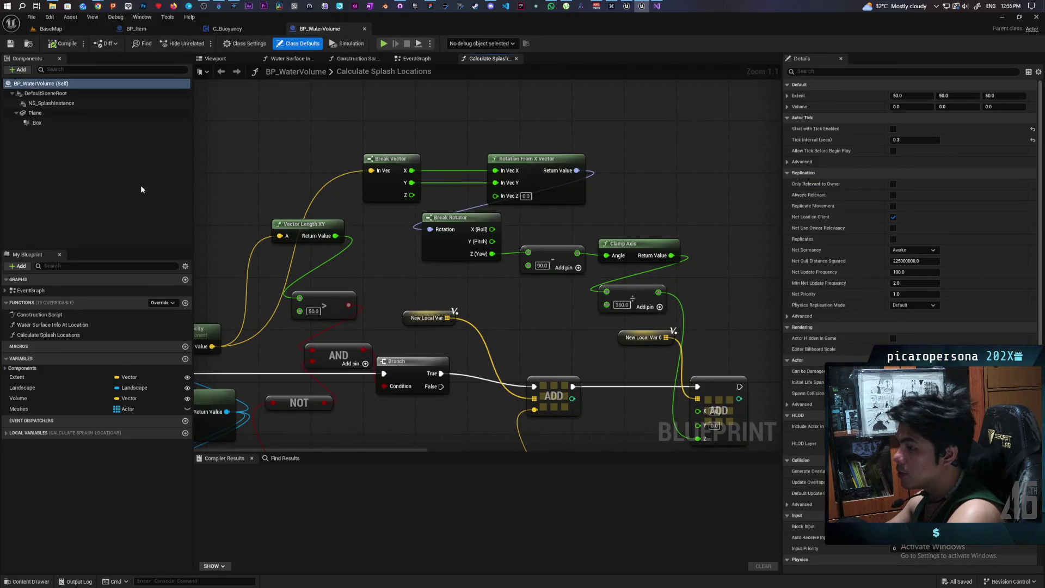
{"action": "scroll", "coordinate": [269, 161], "scroll_direction": "down", "scroll_amount": 6}
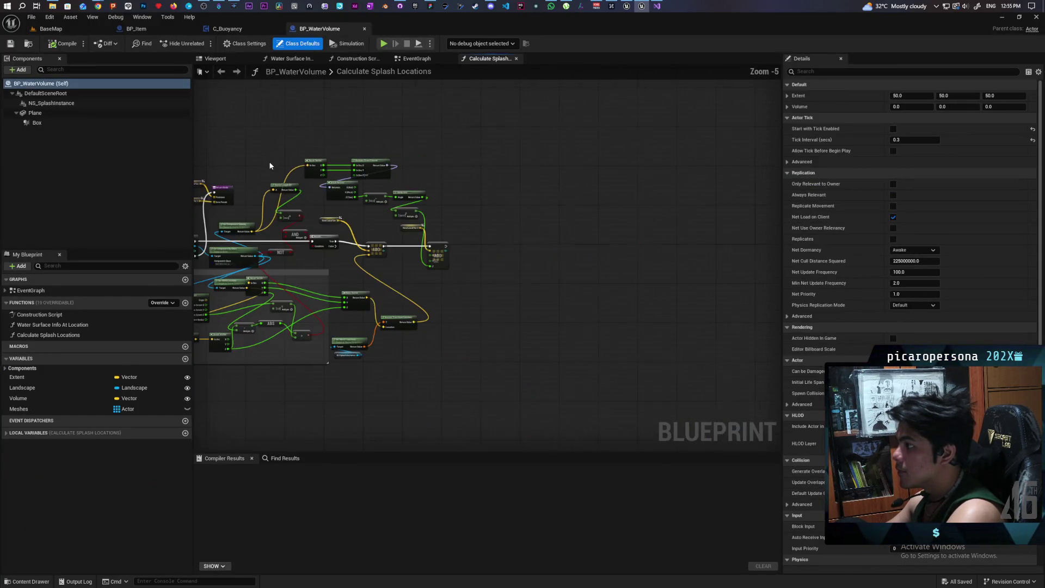
{"action": "scroll", "coordinate": [420, 144], "scroll_direction": "up", "scroll_amount": 1}
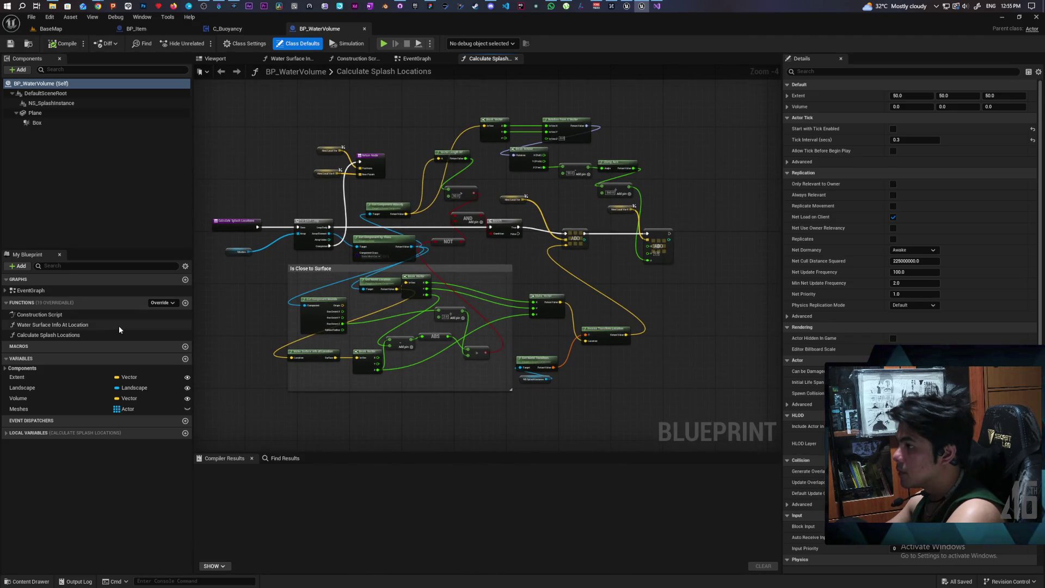
- Open the BP_LakeDeform blueprint from the Water_System folder
{"action": "left_click", "coordinate": [27, 582]}
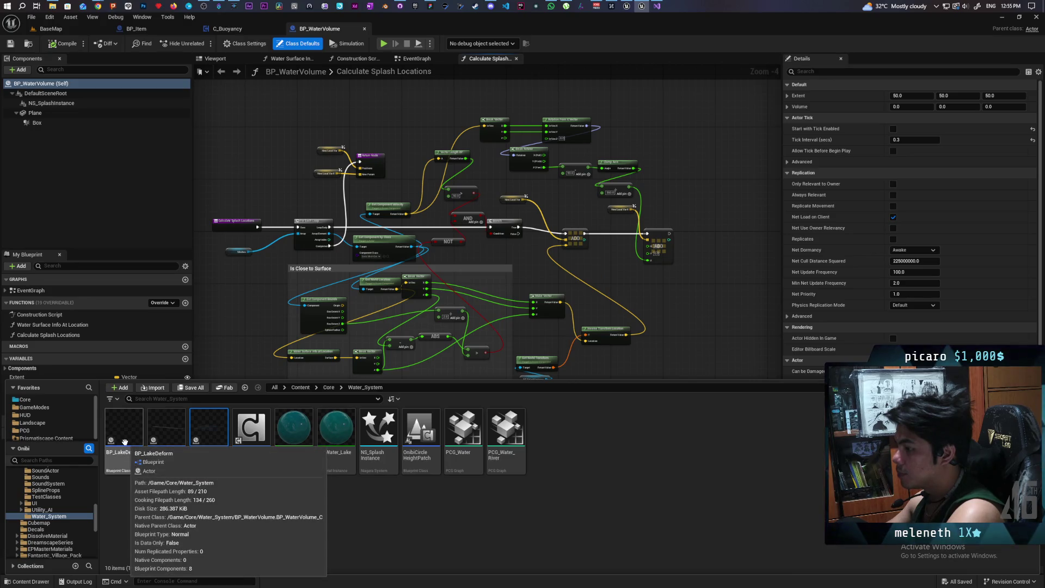
{"action": "left_click", "coordinate": [123, 438]}
{"action": "double_click", "coordinate": [123, 438]}
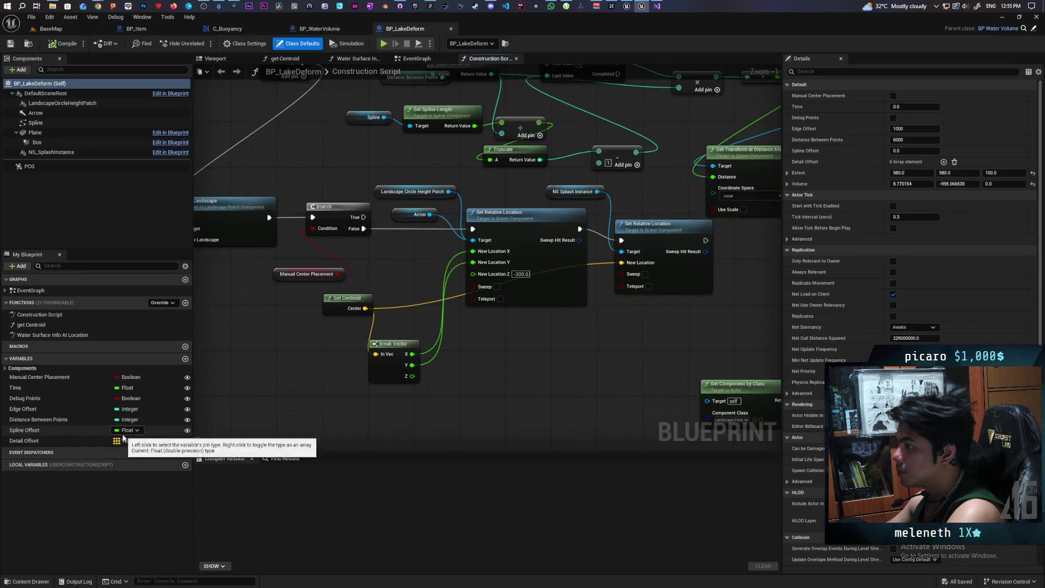
{"action": "scroll", "coordinate": [538, 291], "scroll_direction": "down", "scroll_amount": 5}
{"action": "scroll", "coordinate": [415, 240], "scroll_direction": "up", "scroll_amount": 5}
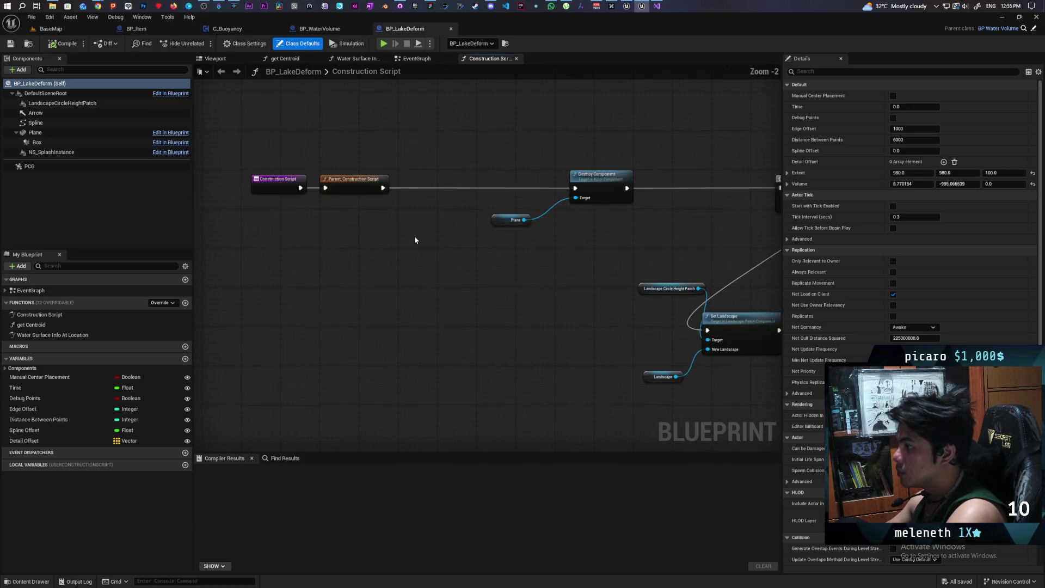
{"action": "scroll", "coordinate": [415, 239], "scroll_direction": "down", "scroll_amount": 2}
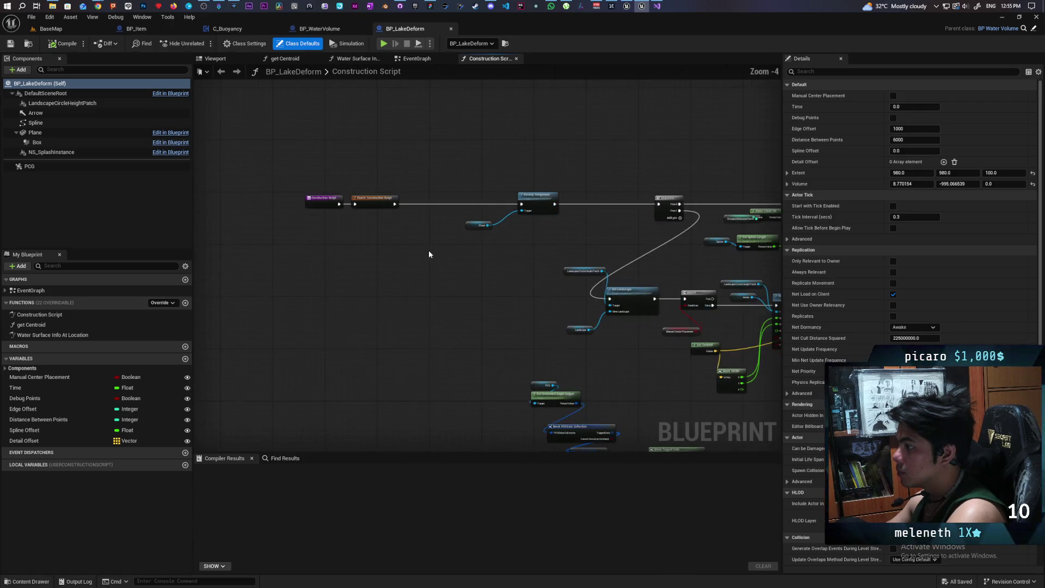
- Browse BP_LakeDeform's Construction Script graph to the Set Actor Location nodes
{"action": "left_click_drag", "start_coordinate": [430, 252], "coordinate": [232, 201]}
{"action": "scroll", "coordinate": [347, 163], "scroll_direction": "up", "scroll_amount": 2}
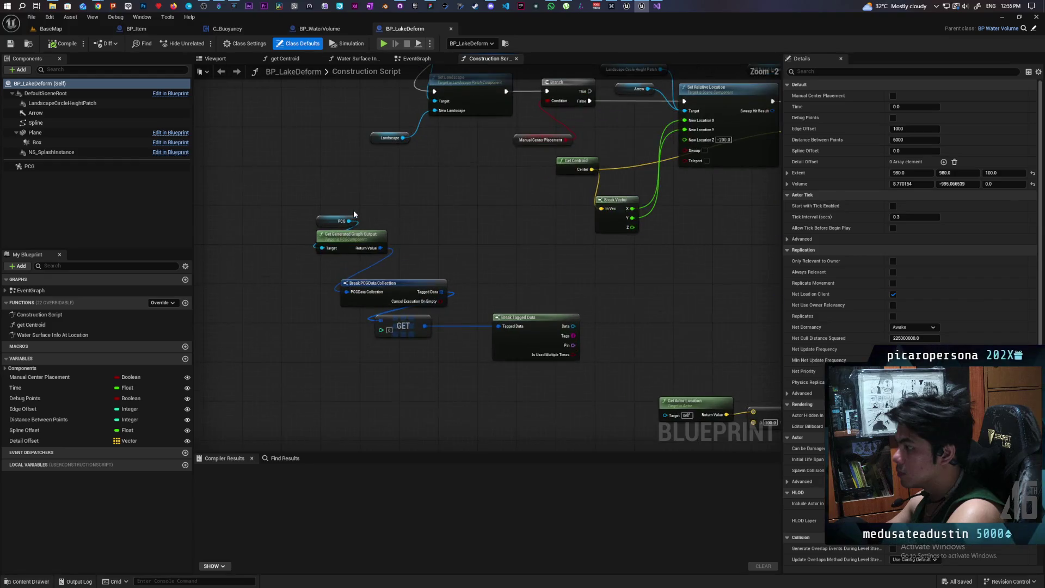
{"action": "mouse_move", "coordinate": [537, 286]}
{"action": "left_mouse_down"}
{"action": "mouse_move", "coordinate": [504, 263]}
{"action": "mouse_move", "coordinate": [566, 266]}
{"action": "left_mouse_up"}
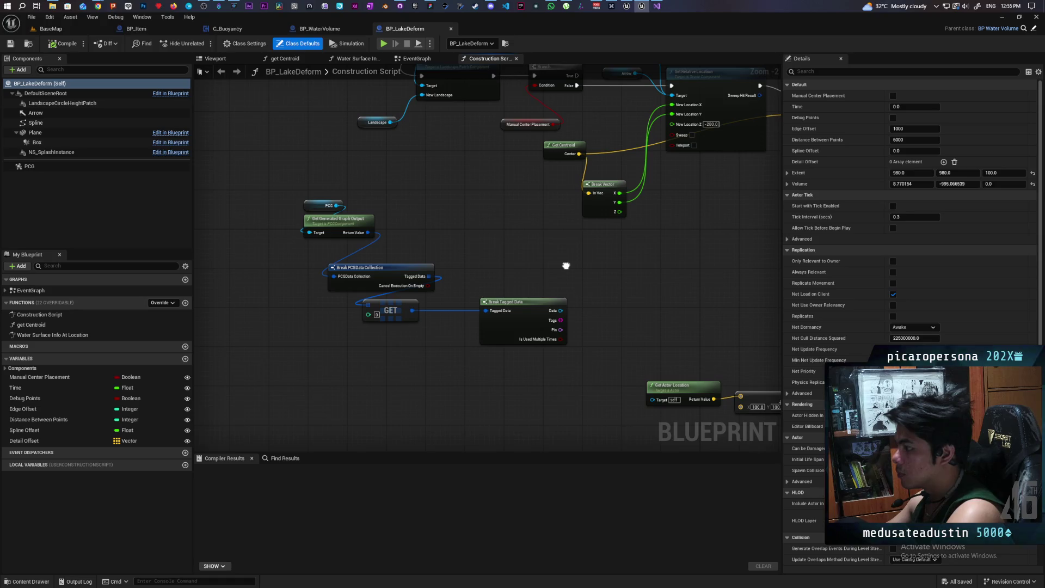
{"action": "mouse_move", "coordinate": [565, 263]}
{"action": "left_mouse_down"}
{"action": "mouse_move", "coordinate": [329, 238]}
{"action": "mouse_move", "coordinate": [294, 349]}
{"action": "mouse_move", "coordinate": [251, 401]}
{"action": "mouse_move", "coordinate": [352, 408]}
{"action": "mouse_move", "coordinate": [400, 355]}
{"action": "mouse_move", "coordinate": [378, 355]}
{"action": "mouse_move", "coordinate": [605, 324]}
{"action": "mouse_move", "coordinate": [655, 341]}
{"action": "mouse_move", "coordinate": [518, 349]}
{"action": "mouse_move", "coordinate": [679, 350]}
{"action": "mouse_move", "coordinate": [611, 387]}
{"action": "mouse_move", "coordinate": [583, 373]}
{"action": "mouse_move", "coordinate": [673, 321]}
{"action": "mouse_move", "coordinate": [547, 310]}
{"action": "mouse_move", "coordinate": [501, 290]}
{"action": "mouse_move", "coordinate": [511, 287]}
{"action": "left_mouse_up"}
{"action": "scroll", "coordinate": [453, 257], "scroll_direction": "down", "scroll_amount": 3}
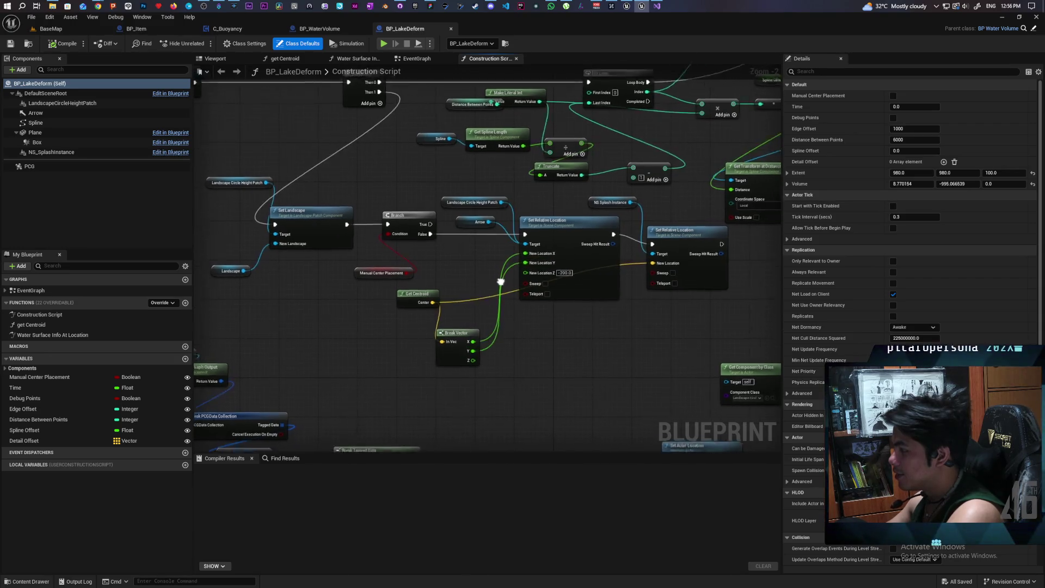
{"action": "scroll", "coordinate": [453, 258], "scroll_direction": "up", "scroll_amount": 1}
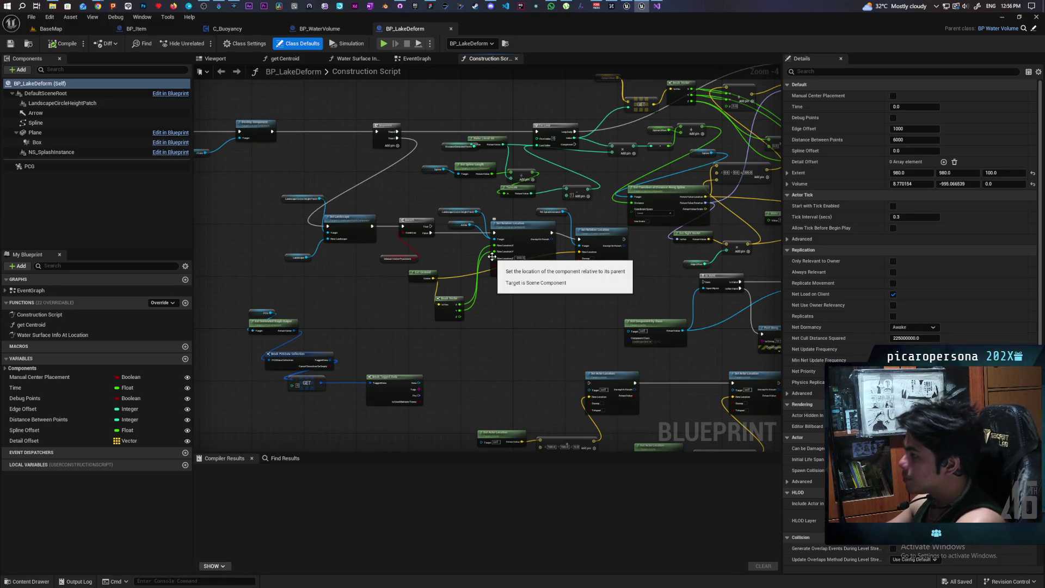
{"action": "scroll", "coordinate": [463, 245], "scroll_direction": "up", "scroll_amount": 2}
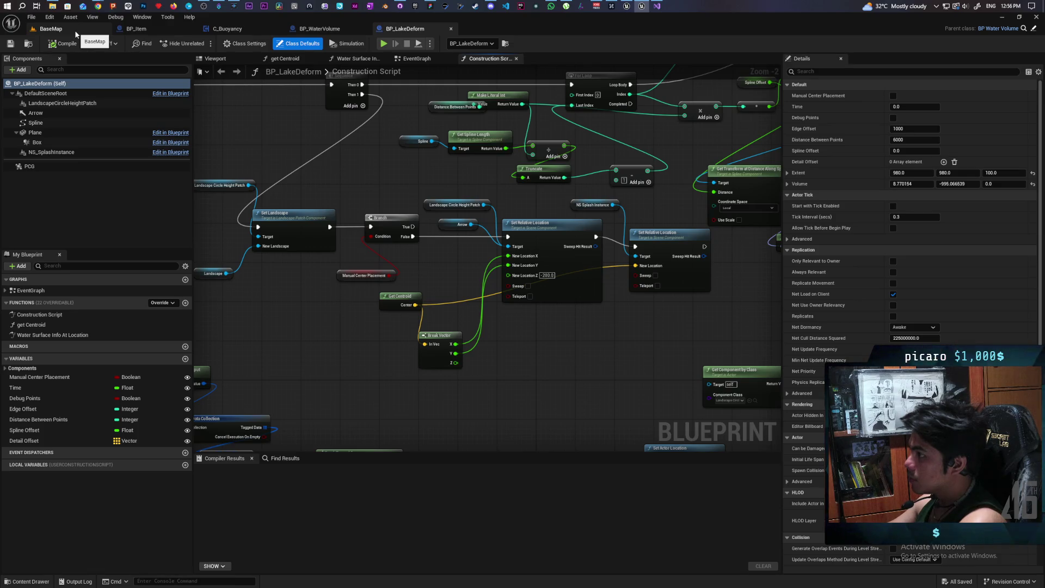
- Return to the BaseMap level and frame the selected lake, looking across the lakes
{"action": "left_click", "coordinate": [77, 35]}
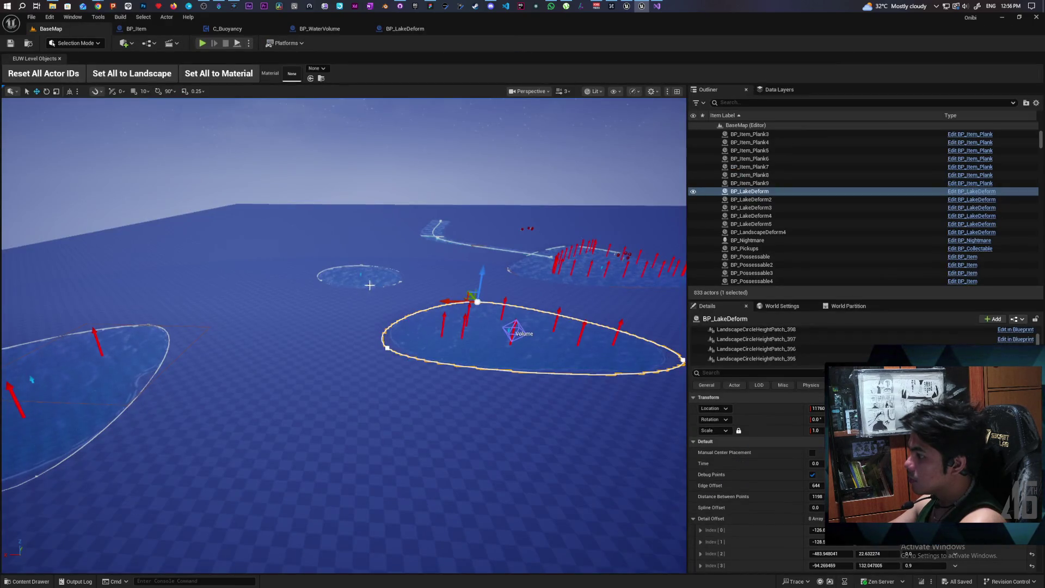
{"action": "key", "text": "f"}
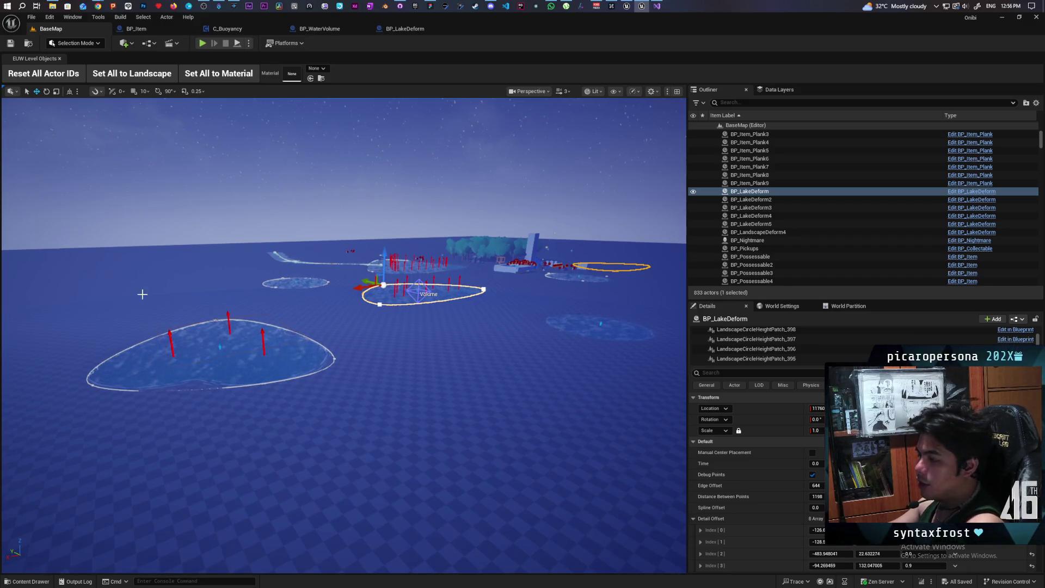
{"action": "left_click_drag", "start_coordinate": [275, 459], "coordinate": [253, 458]}
{"action": "scroll", "coordinate": [344, 327], "scroll_direction": "down", "scroll_amount": 2}
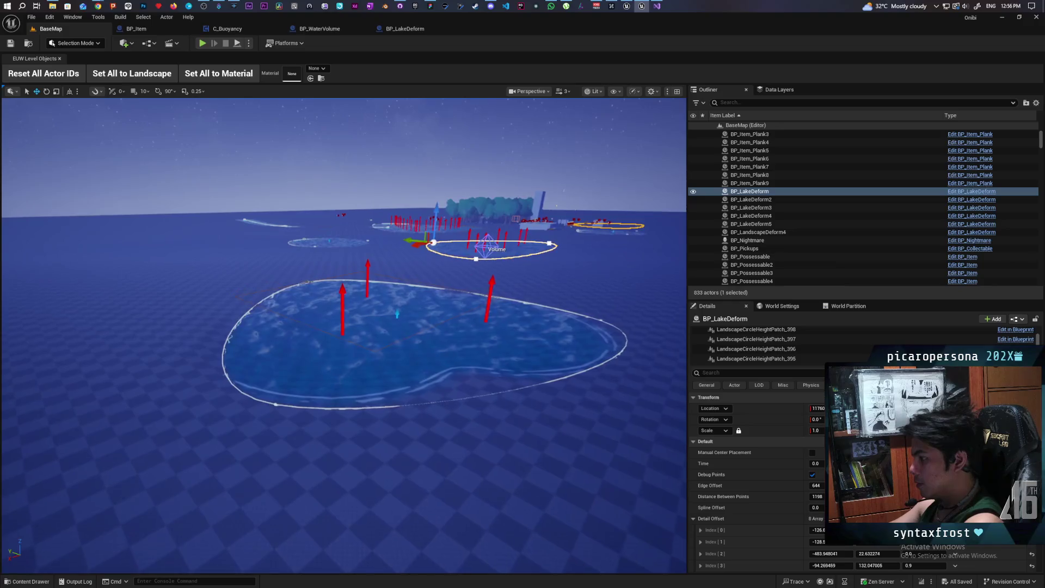
{"action": "scroll", "coordinate": [344, 326], "scroll_direction": "down", "scroll_amount": 3}
{"action": "scroll", "coordinate": [344, 327], "scroll_direction": "down", "scroll_amount": 4}
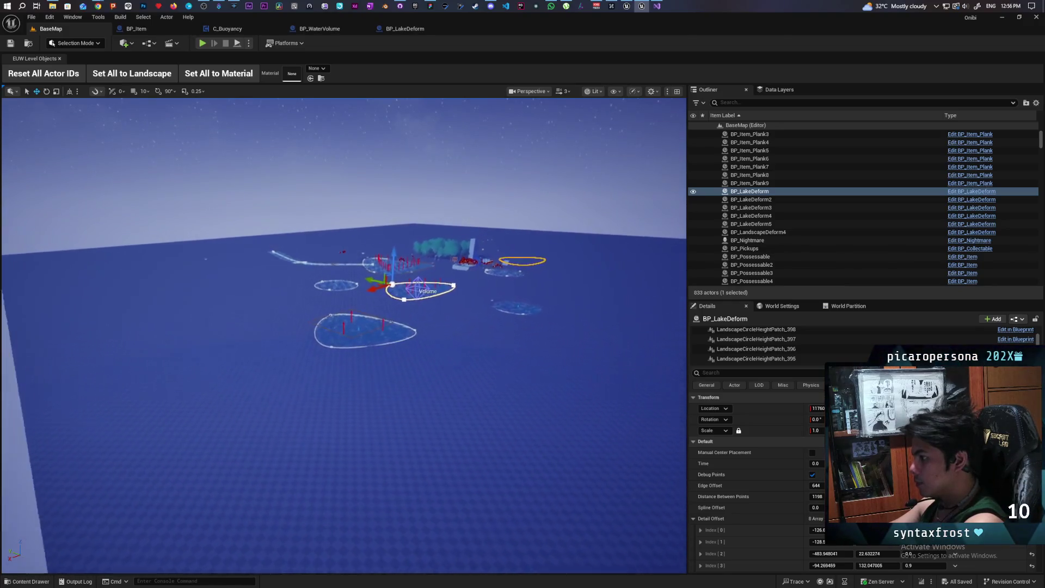
- Orbit closer over the lakes and open the Selection Mode editor modes list
{"action": "scroll", "coordinate": [344, 327], "scroll_direction": "up", "scroll_amount": 3}
{"action": "scroll", "coordinate": [344, 327], "scroll_direction": "up", "scroll_amount": 4}
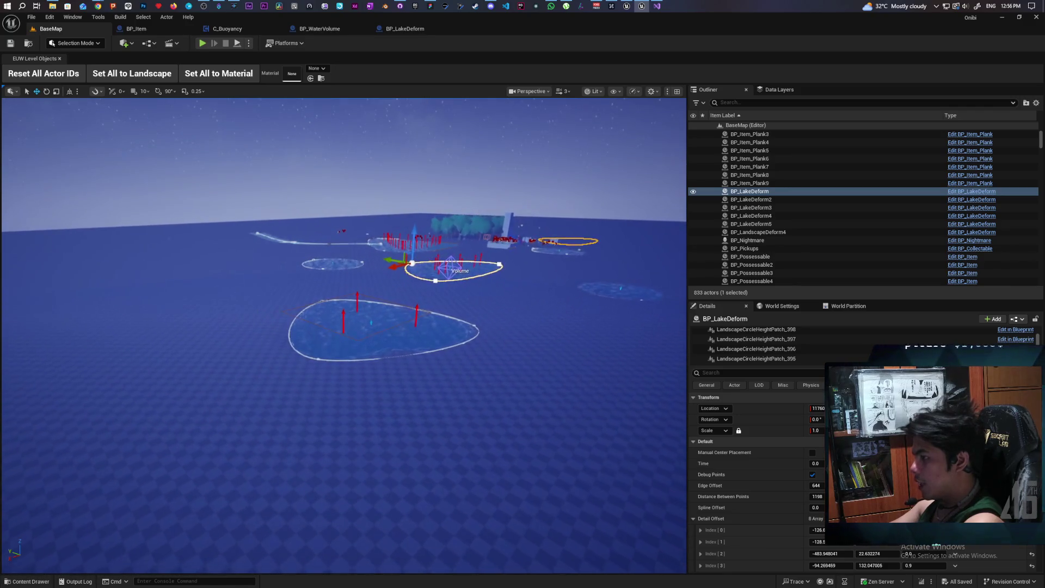
{"action": "scroll", "coordinate": [345, 326], "scroll_direction": "up", "scroll_amount": 3}
{"action": "scroll", "coordinate": [344, 327], "scroll_direction": "down", "scroll_amount": 4}
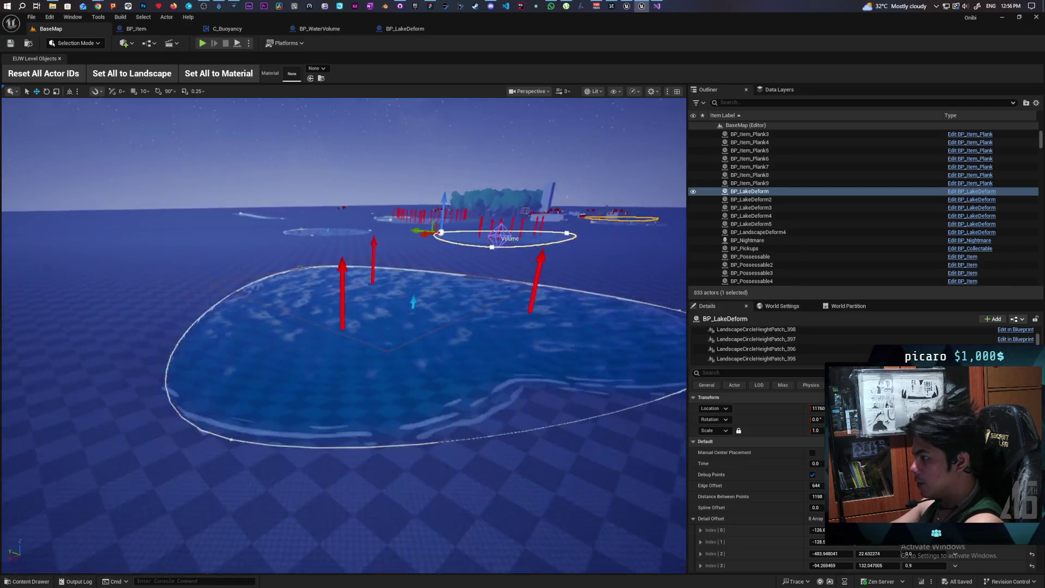
{"action": "left_click_drag", "start_coordinate": [228, 390], "coordinate": [227, 389]}
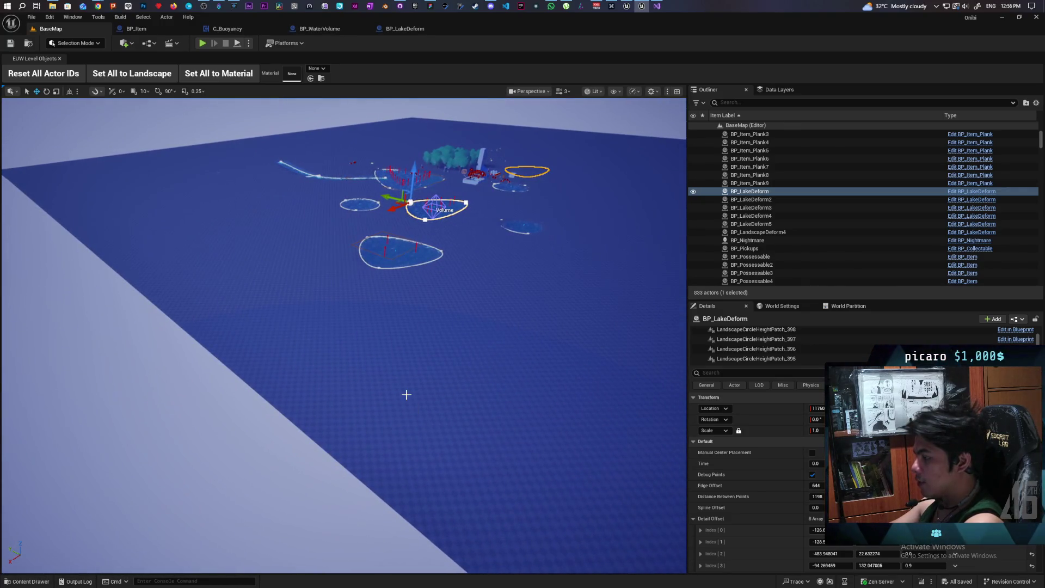
{"action": "left_click_drag", "start_coordinate": [395, 351], "coordinate": [395, 351]}
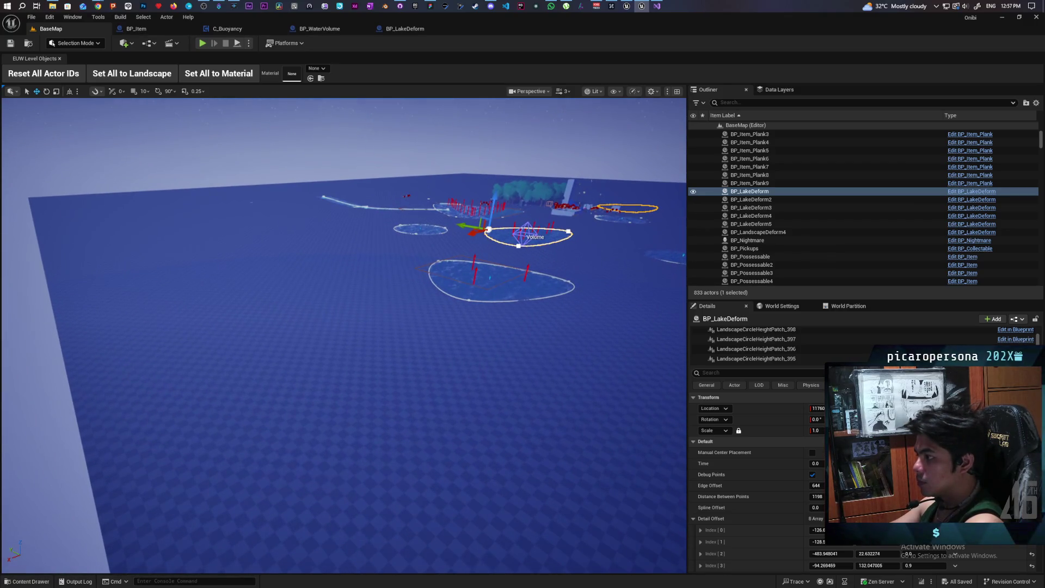
{"action": "left_click_drag", "start_coordinate": [295, 192], "coordinate": [294, 192]}
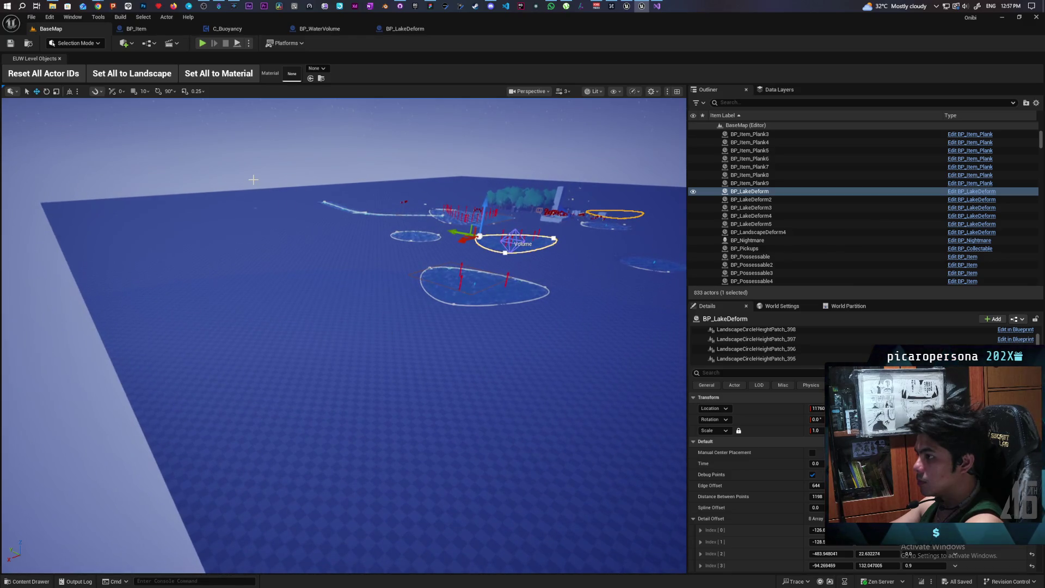
{"action": "left_click", "coordinate": [75, 43]}
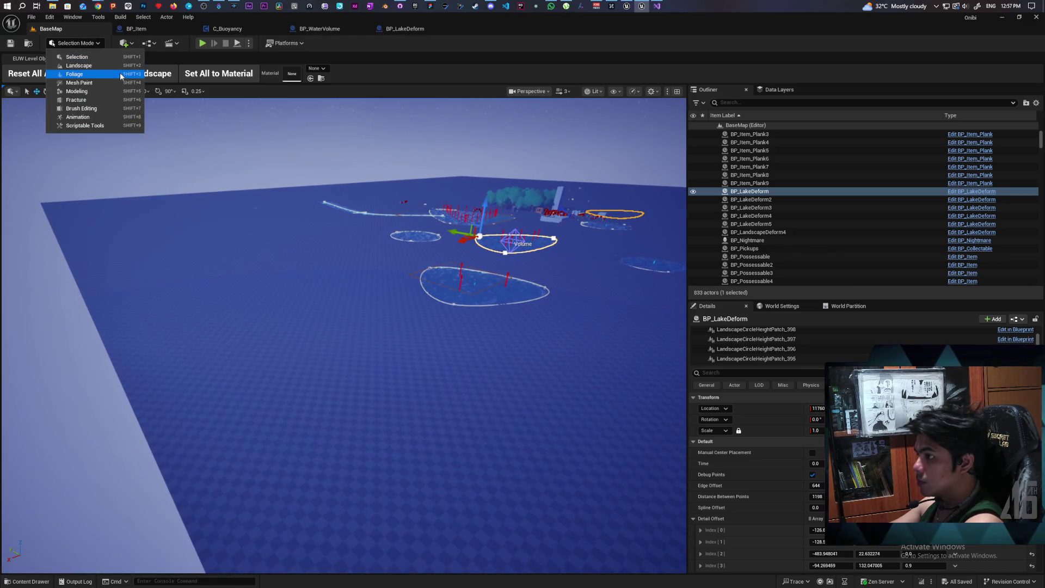
- Switch to Landscape mode, enlarge the brush, and sculpt the terrain
{"action": "key", "text": "Escape"}
{"action": "key", "text": "shift+2"}
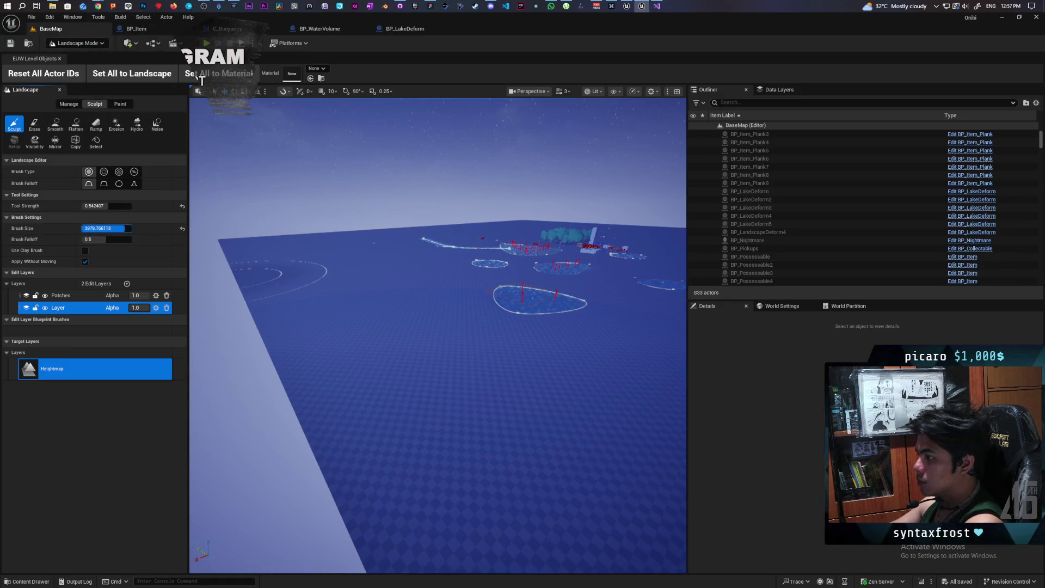
{"action": "key", "text": "bracketright"}
{"action": "left_click", "coordinate": [307, 353]}
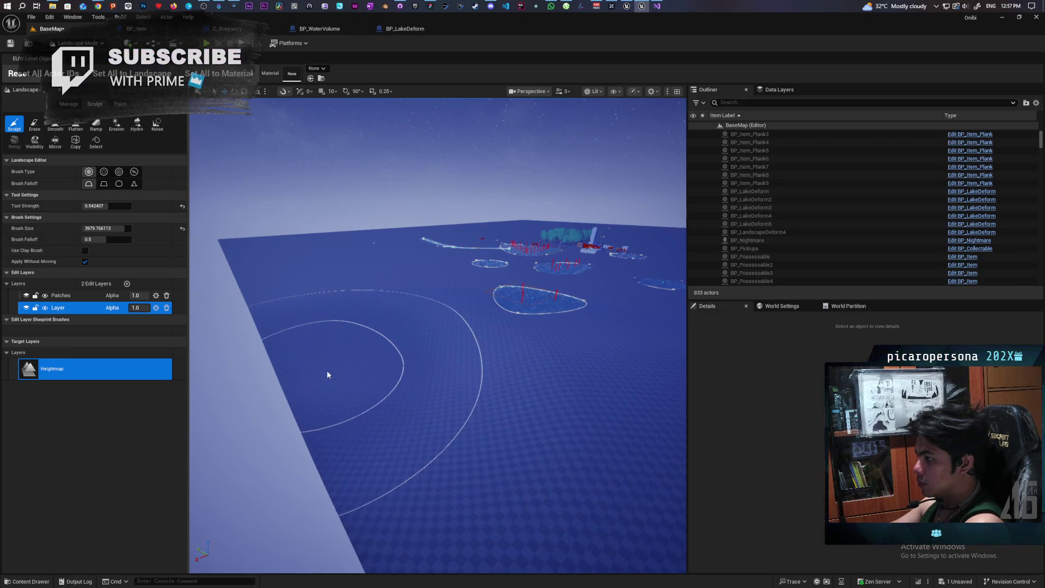
- Flatten the terrain toward the landscape's right corner with the Flatten tool
{"action": "left_click", "coordinate": [76, 125]}
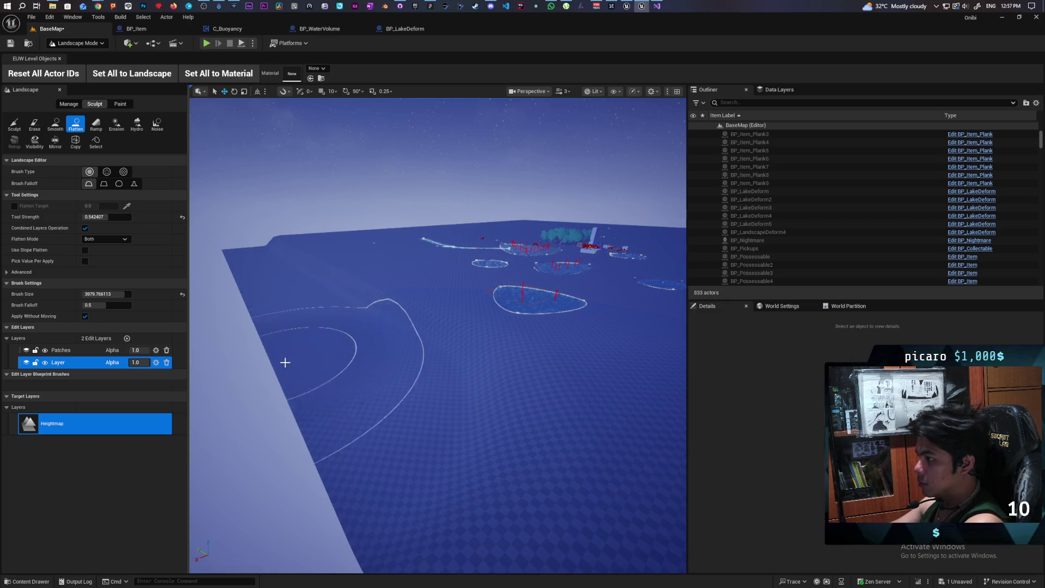
{"action": "right_click", "coordinate": [370, 495]}
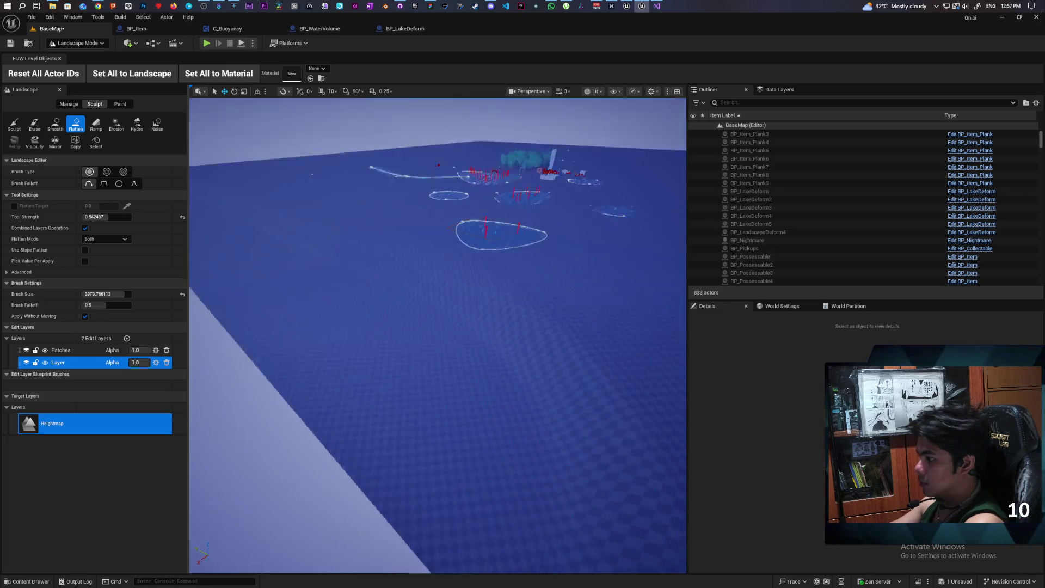
{"action": "right_click", "coordinate": [422, 407]}
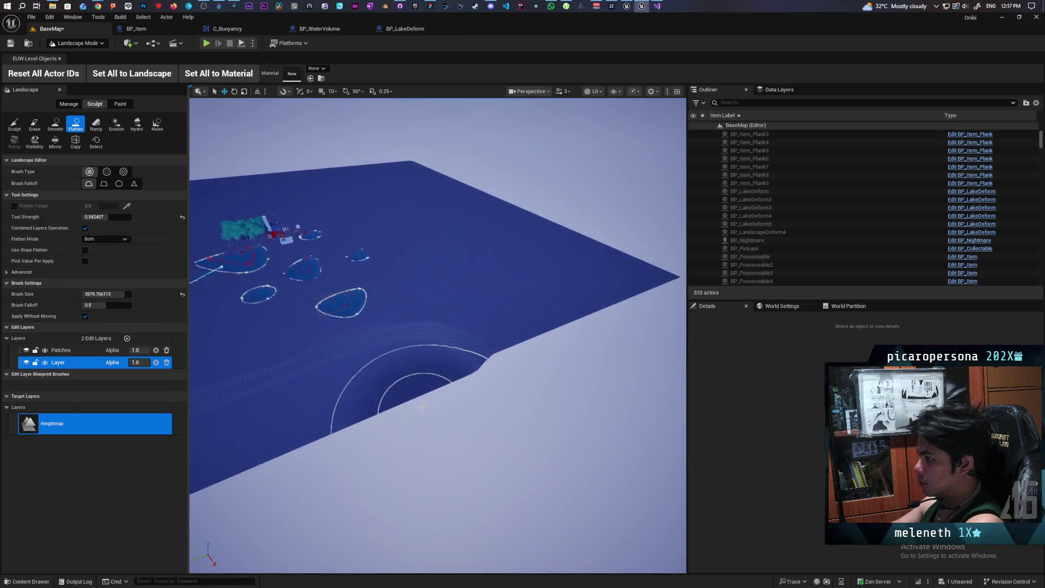
{"action": "left_click_drag", "start_coordinate": [576, 325], "coordinate": [654, 288]}
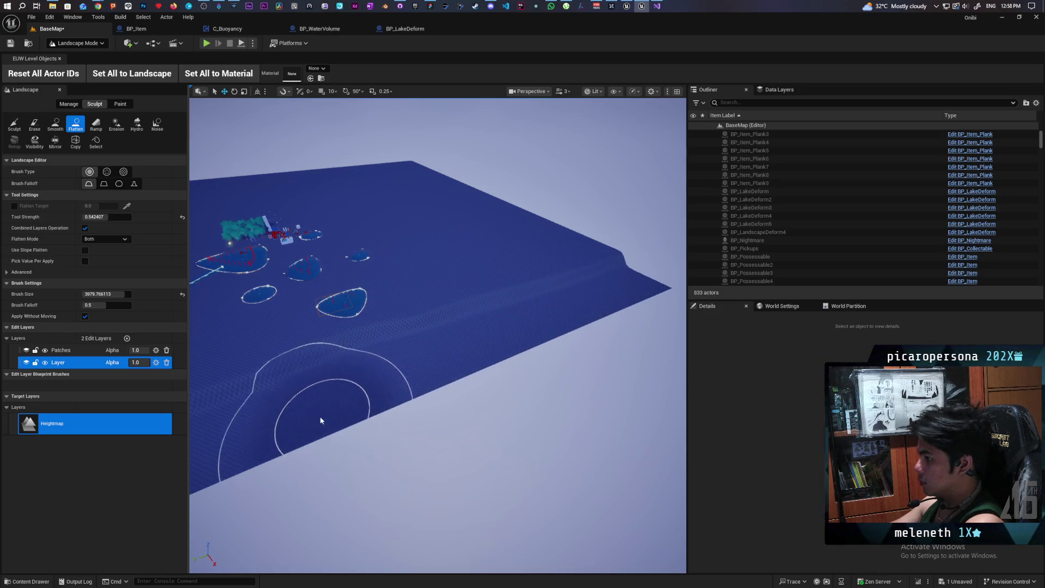
{"action": "left_click_drag", "start_coordinate": [279, 427], "coordinate": [326, 430]}
{"action": "left_click_drag", "start_coordinate": [435, 381], "coordinate": [475, 366]}
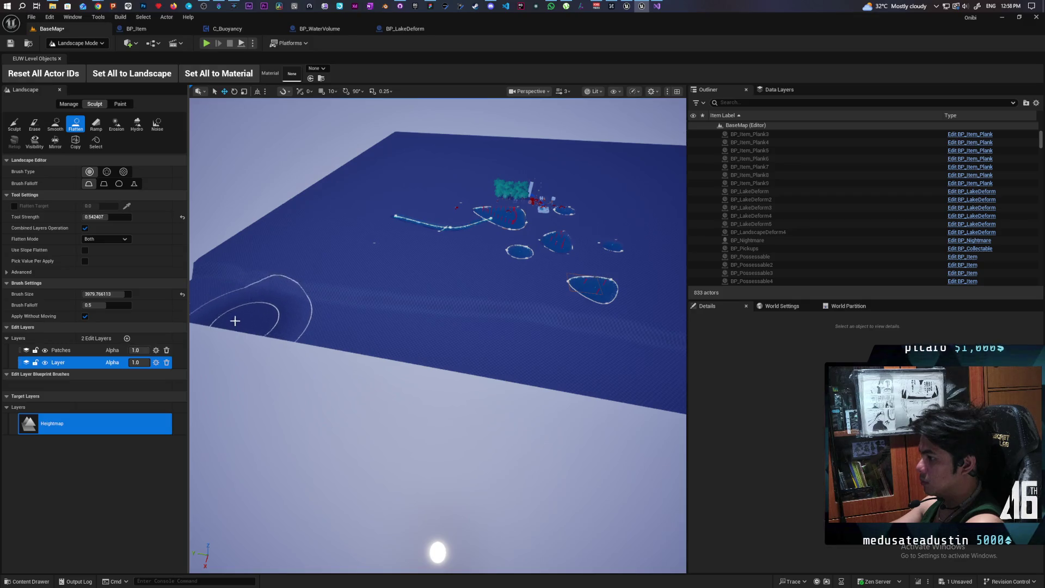
{"action": "right_click", "coordinate": [214, 312]}
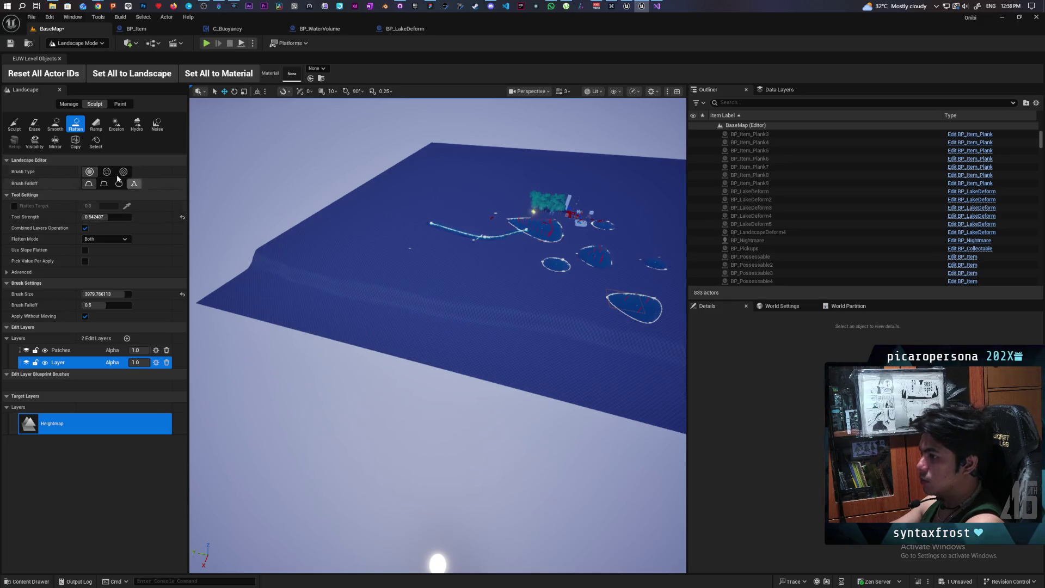
- Smooth the terrain along the ridge band and the landscape edge
{"action": "left_click", "coordinate": [55, 124]}
{"action": "mouse_move", "coordinate": [261, 273]}
{"action": "left_mouse_down"}
{"action": "mouse_move", "coordinate": [656, 399]}
{"action": "mouse_move", "coordinate": [403, 328]}
{"action": "mouse_move", "coordinate": [228, 294]}
{"action": "mouse_move", "coordinate": [266, 236]}
{"action": "mouse_move", "coordinate": [247, 286]}
{"action": "mouse_move", "coordinate": [243, 275]}
{"action": "mouse_move", "coordinate": [274, 276]}
{"action": "left_mouse_up"}
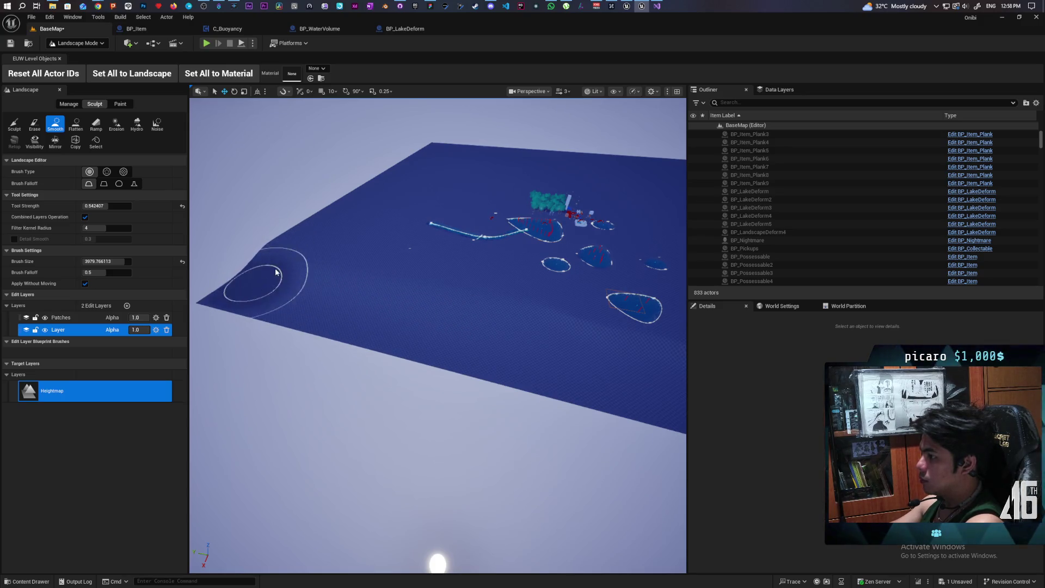
{"action": "mouse_move", "coordinate": [534, 371]}
{"action": "left_mouse_down"}
{"action": "mouse_move", "coordinate": [490, 349]}
{"action": "mouse_move", "coordinate": [480, 315]}
{"action": "left_mouse_up"}
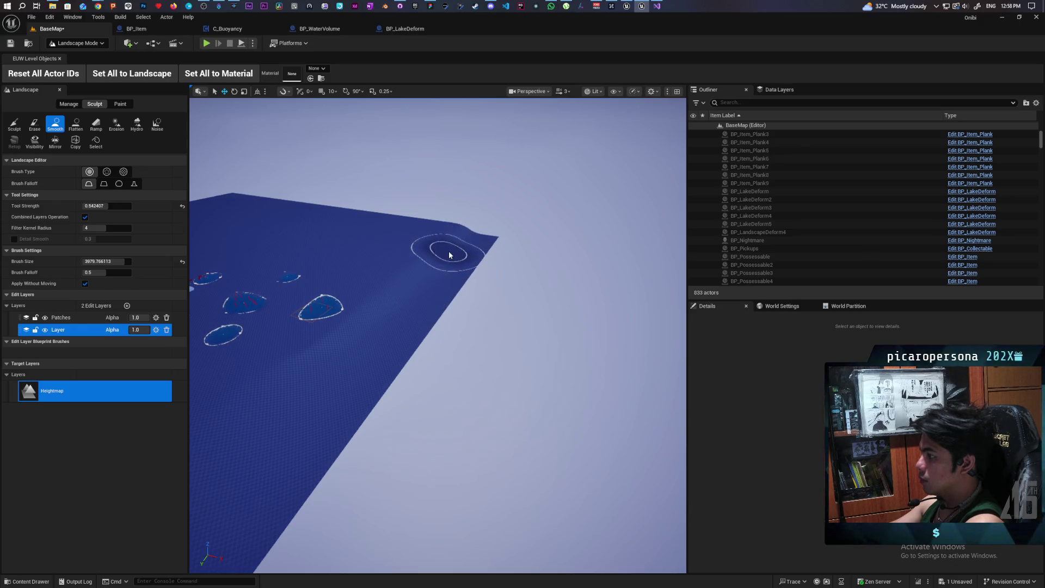
{"action": "left_click_drag", "start_coordinate": [361, 401], "coordinate": [362, 401]}
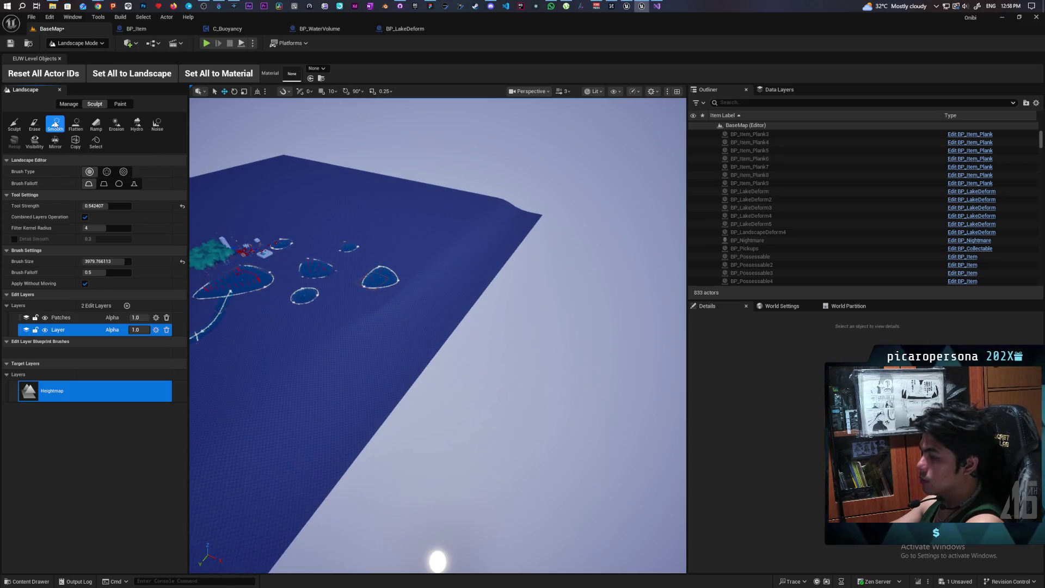
- Flatten another streak of terrain, smooth over it, and save the level
{"action": "left_click", "coordinate": [75, 125]}
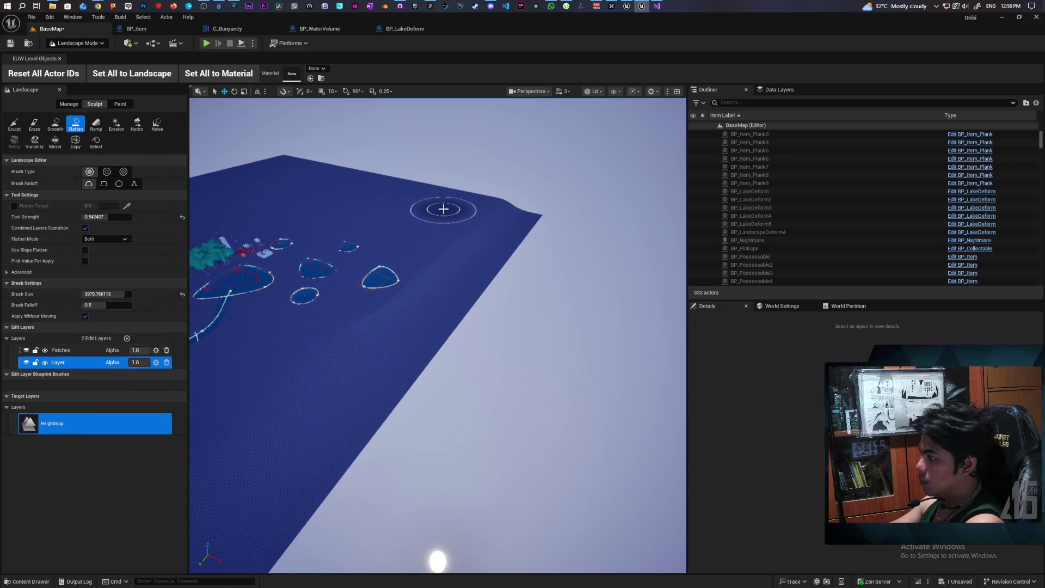
{"action": "mouse_move", "coordinate": [437, 229]}
{"action": "left_mouse_down"}
{"action": "mouse_move", "coordinate": [411, 278]}
{"action": "mouse_move", "coordinate": [341, 316]}
{"action": "mouse_move", "coordinate": [361, 301]}
{"action": "left_mouse_up"}
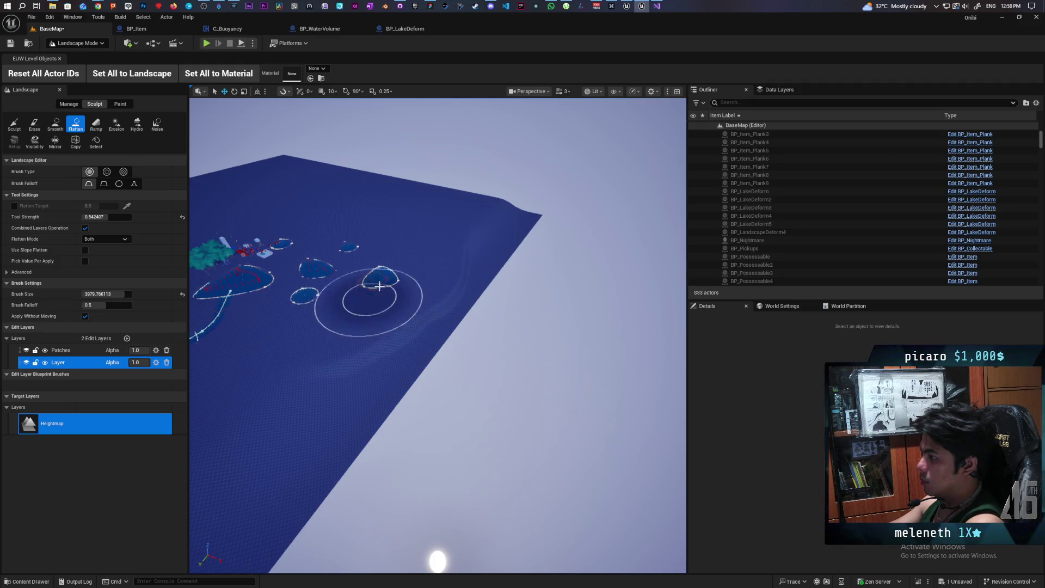
{"action": "left_click", "coordinate": [53, 129]}
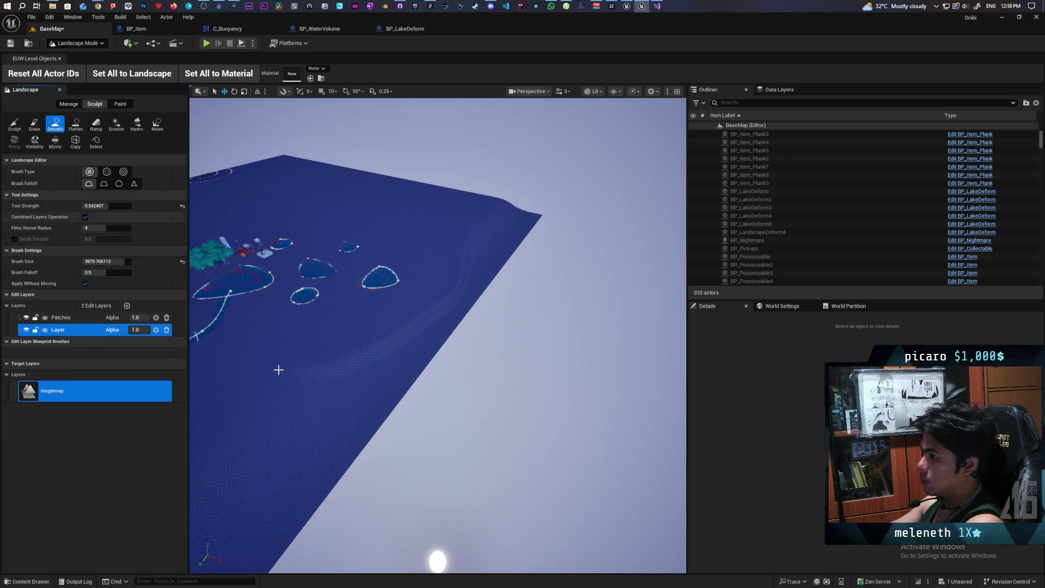
{"action": "mouse_move", "coordinate": [394, 368]}
{"action": "left_mouse_down"}
{"action": "mouse_move", "coordinate": [455, 275]}
{"action": "mouse_move", "coordinate": [329, 385]}
{"action": "left_mouse_up"}
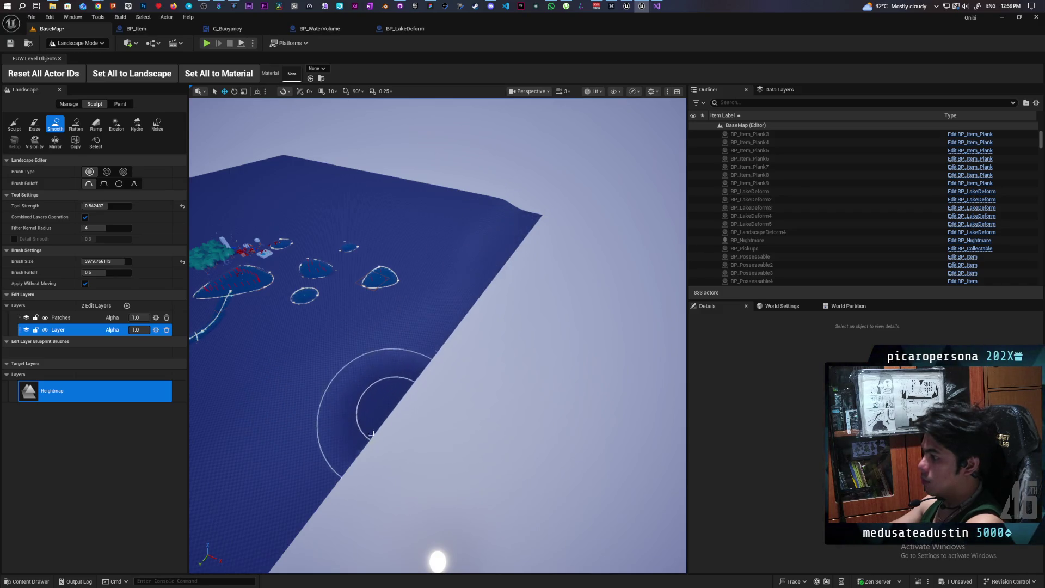
{"action": "scroll", "coordinate": [374, 374], "scroll_direction": "down", "scroll_amount": 5}
{"action": "scroll", "coordinate": [438, 336], "scroll_direction": "up", "scroll_amount": 6}
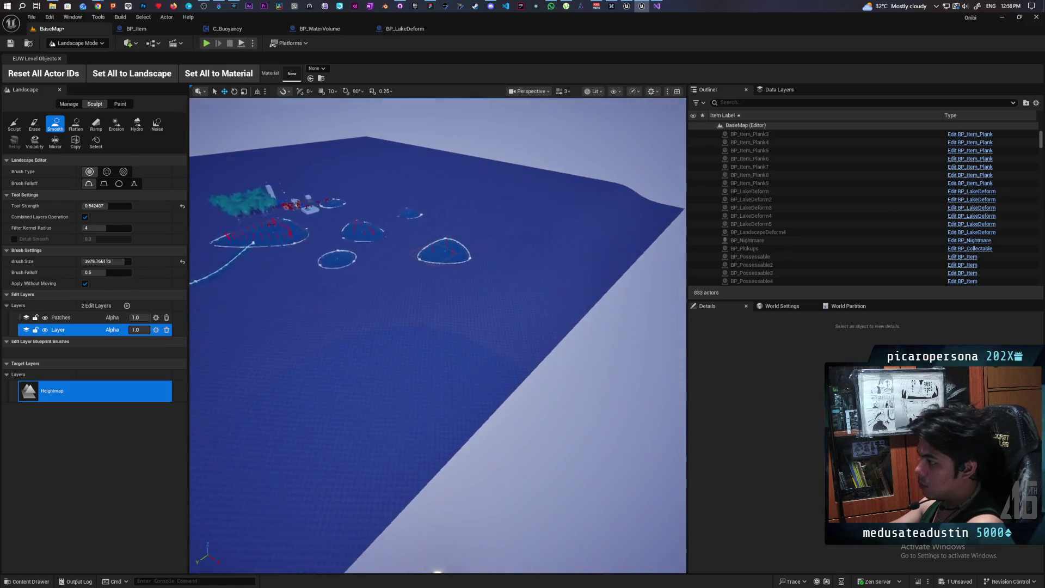
{"action": "scroll", "coordinate": [466, 355], "scroll_direction": "up", "scroll_amount": 3}
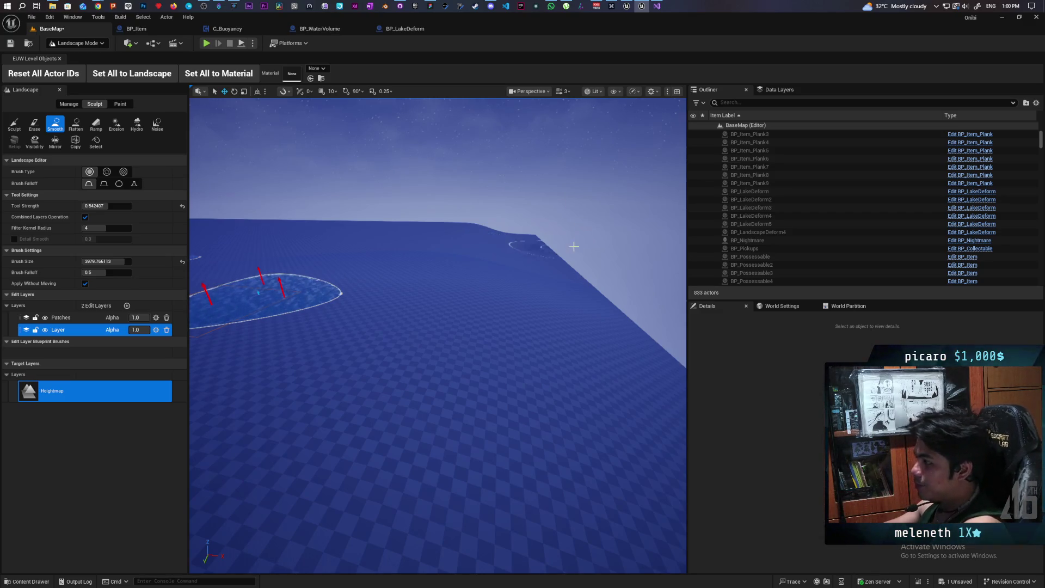
{"action": "left_click", "coordinate": [10, 44]}
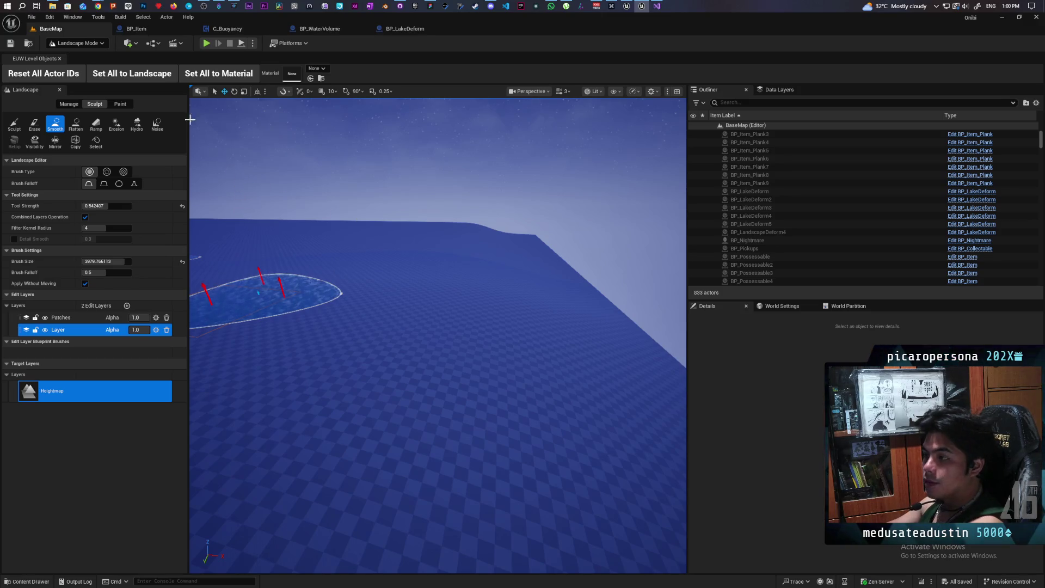
- Return to Selection Mode and pull the view back to see both water ellipses
{"action": "left_click", "coordinate": [45, 44]}
{"action": "left_click", "coordinate": [71, 56]}
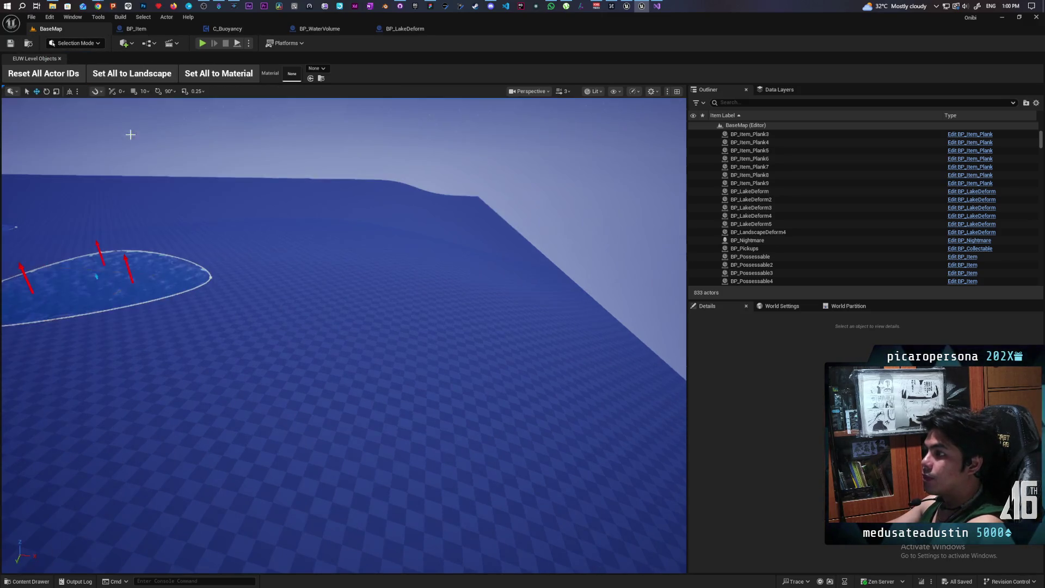
{"action": "mouse_move", "coordinate": [344, 327]}
{"action": "left_mouse_down"}
{"action": "mouse_move", "coordinate": [333, 360]}
{"action": "mouse_move", "coordinate": [349, 348]}
{"action": "mouse_move", "coordinate": [327, 332]}
{"action": "mouse_move", "coordinate": [338, 310]}
{"action": "mouse_move", "coordinate": [360, 308]}
{"action": "mouse_move", "coordinate": [342, 309]}
{"action": "left_mouse_up"}
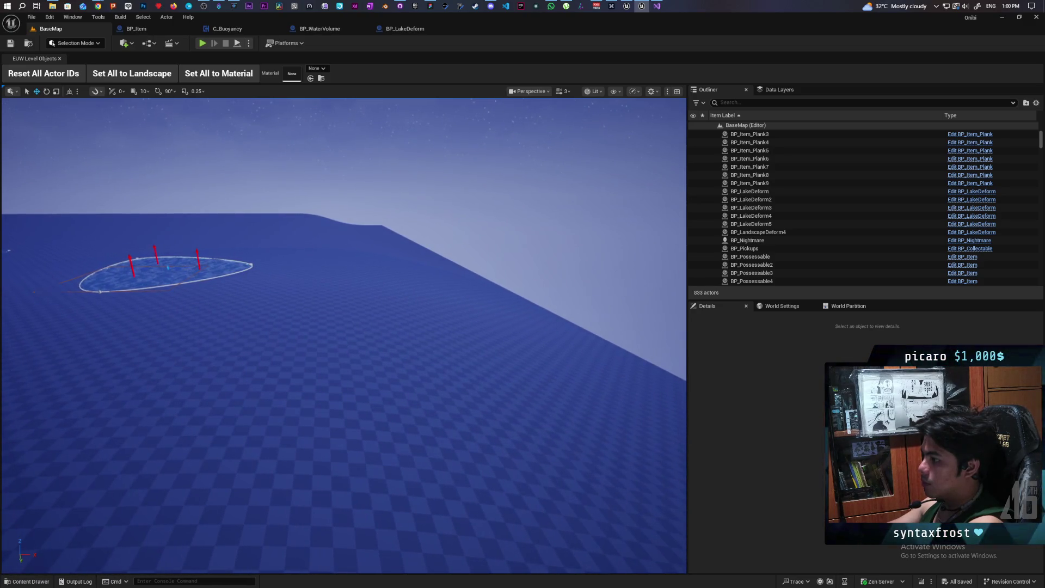
- Quick Add a Plane to the level and set its Scale to 1000
{"action": "left_click", "coordinate": [126, 43]}
{"action": "type", "text": "plane"}
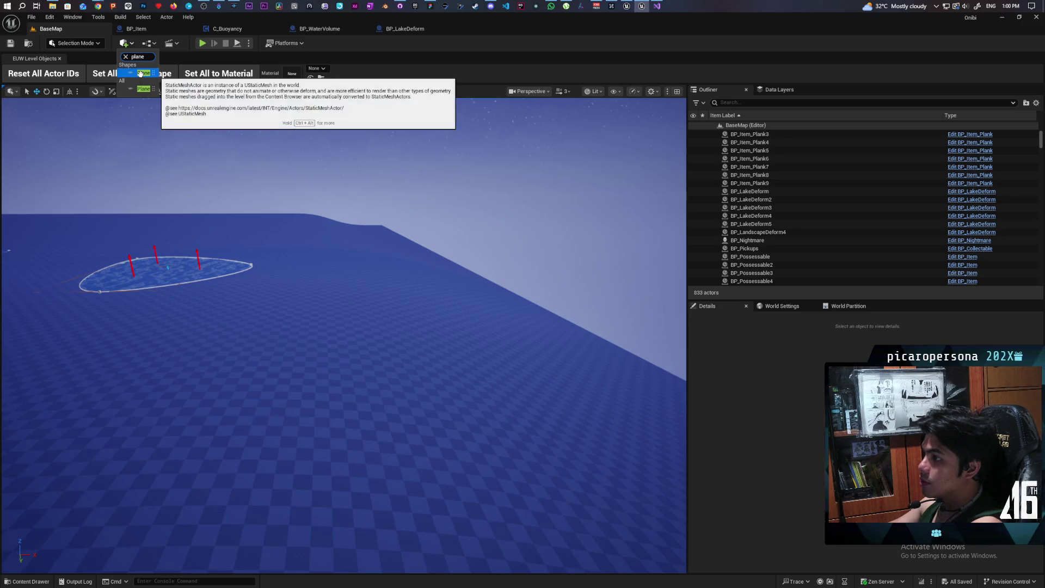
{"action": "left_click", "coordinate": [140, 73]}
{"action": "left_click", "coordinate": [490, 336]}
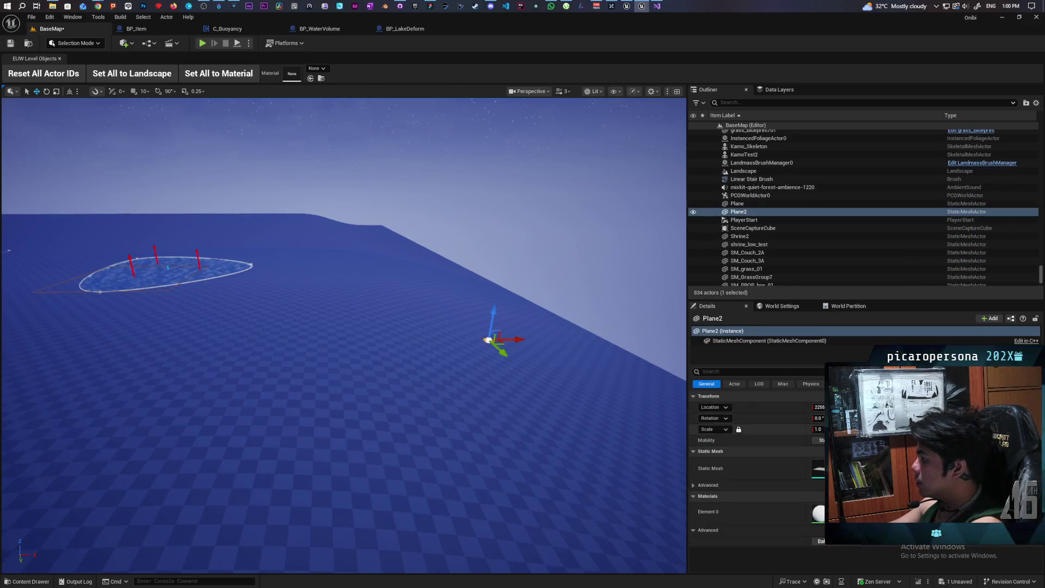
{"action": "left_click", "coordinate": [817, 429]}
{"action": "type", "text": "1000"}
{"action": "key", "text": "Return"}
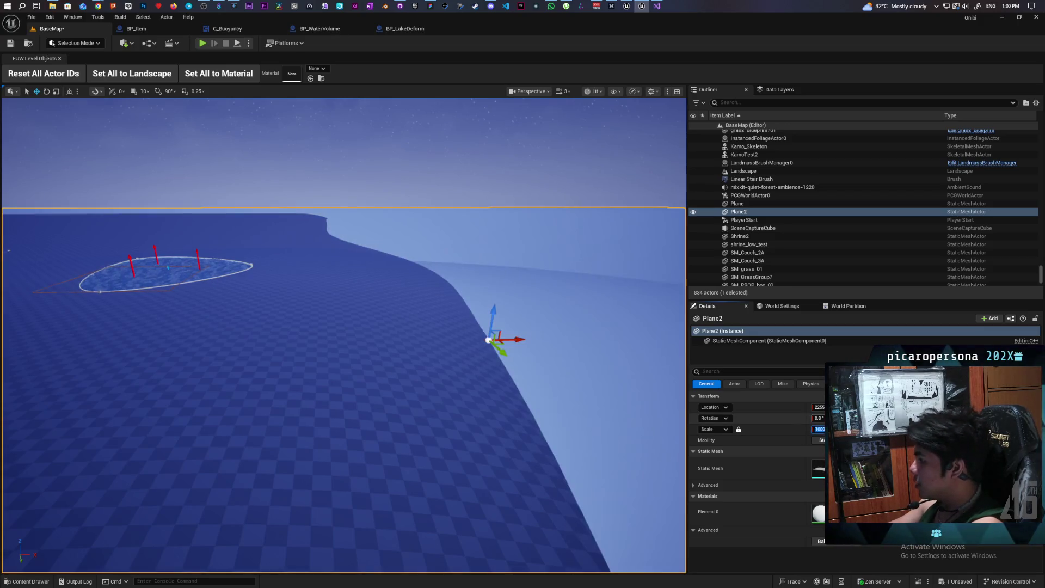
- Raise Plane2 slightly on the Z axis to meet the terrain and save
{"action": "key", "text": "w"}
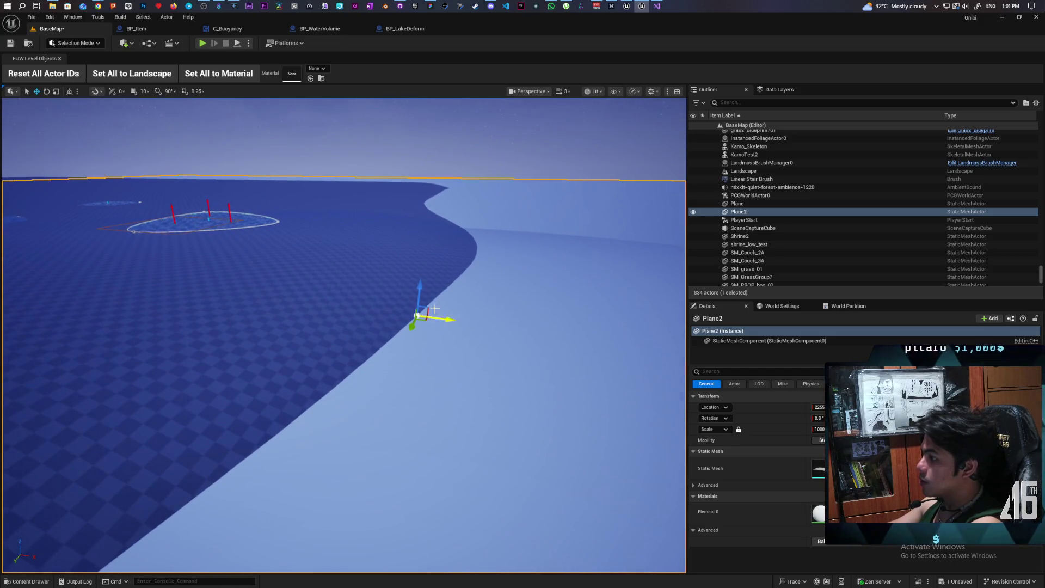
{"action": "mouse_move", "coordinate": [419, 290]}
{"action": "left_mouse_down"}
{"action": "mouse_move", "coordinate": [414, 272]}
{"action": "mouse_move", "coordinate": [409, 327]}
{"action": "mouse_move", "coordinate": [378, 406]}
{"action": "mouse_move", "coordinate": [378, 369]}
{"action": "left_mouse_up"}
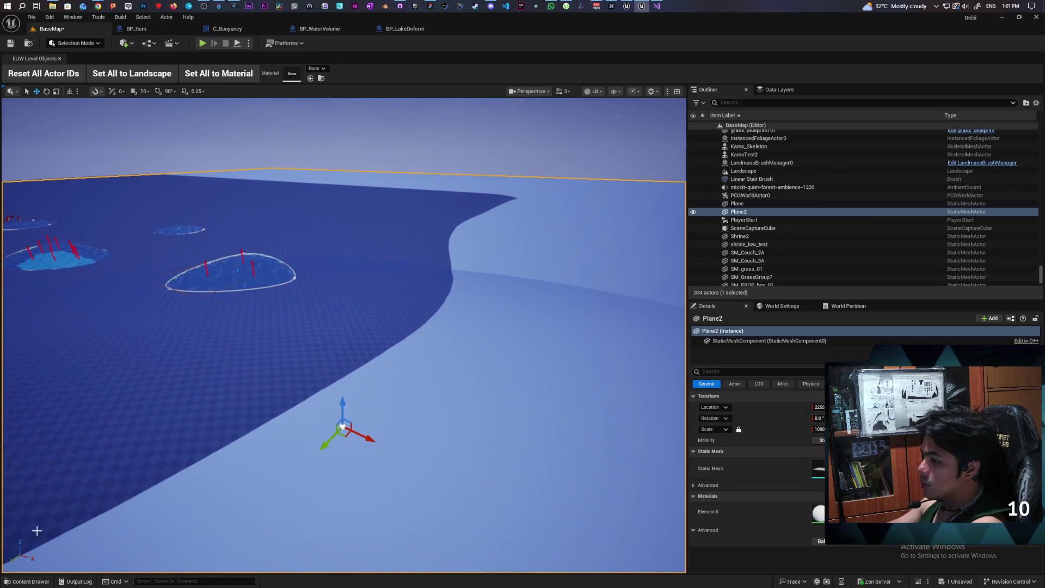
{"action": "key", "text": "ctrl+s"}
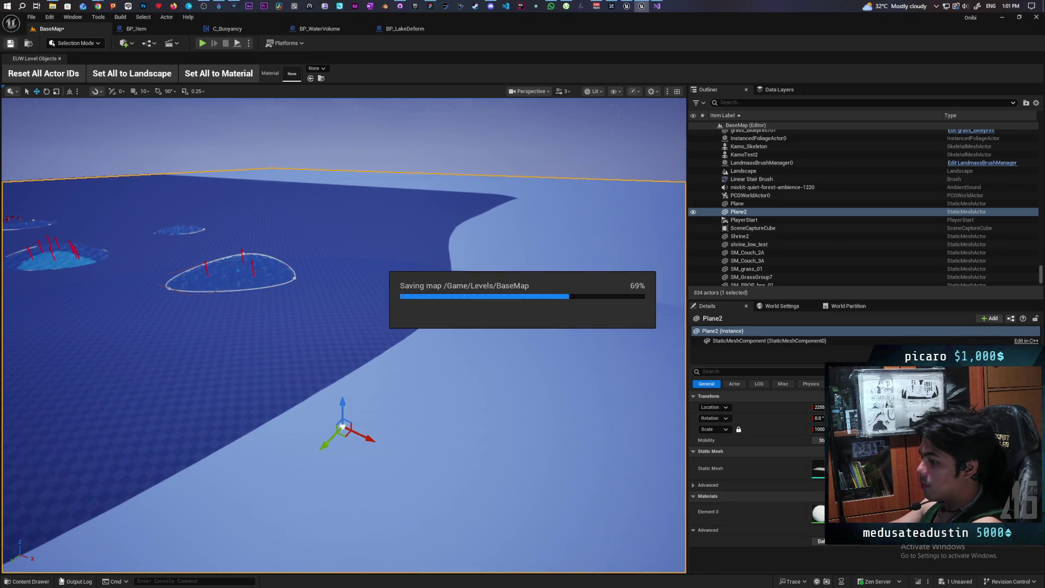
- Drag MI_Water_Lake from the Water_System folder onto Plane2 and view the water up close
{"action": "left_click", "coordinate": [54, 582]}
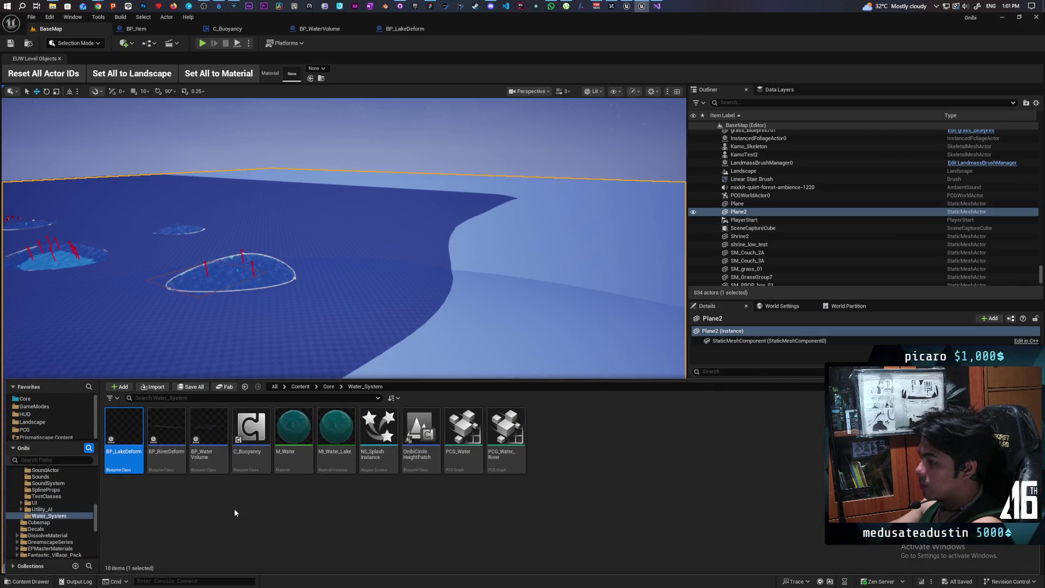
{"action": "left_click", "coordinate": [336, 433]}
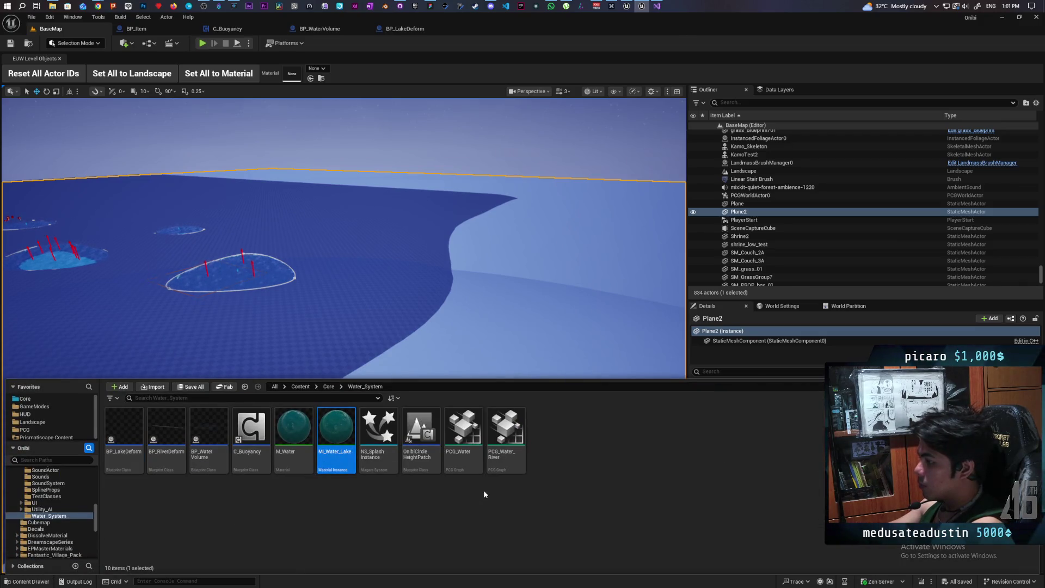
{"action": "mouse_move", "coordinate": [336, 436]}
{"action": "left_mouse_down"}
{"action": "mouse_move", "coordinate": [458, 346]}
{"action": "mouse_move", "coordinate": [584, 320]}
{"action": "mouse_move", "coordinate": [539, 402]}
{"action": "left_mouse_up"}
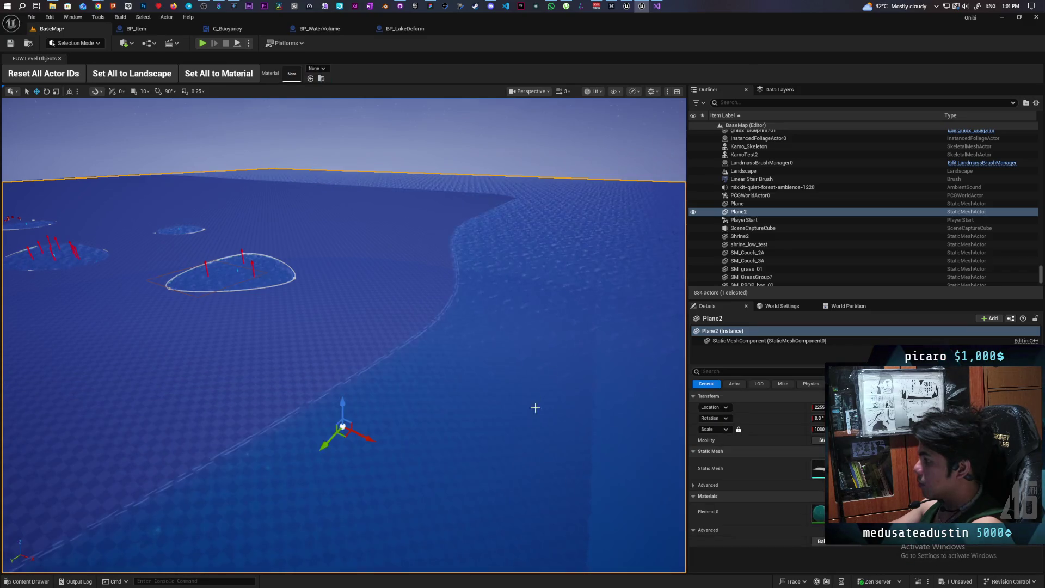
{"action": "mouse_move", "coordinate": [525, 450]}
{"action": "left_mouse_down"}
{"action": "mouse_move", "coordinate": [512, 386]}
{"action": "mouse_move", "coordinate": [512, 402]}
{"action": "mouse_move", "coordinate": [520, 371]}
{"action": "mouse_move", "coordinate": [534, 392]}
{"action": "mouse_move", "coordinate": [516, 448]}
{"action": "left_mouse_up"}
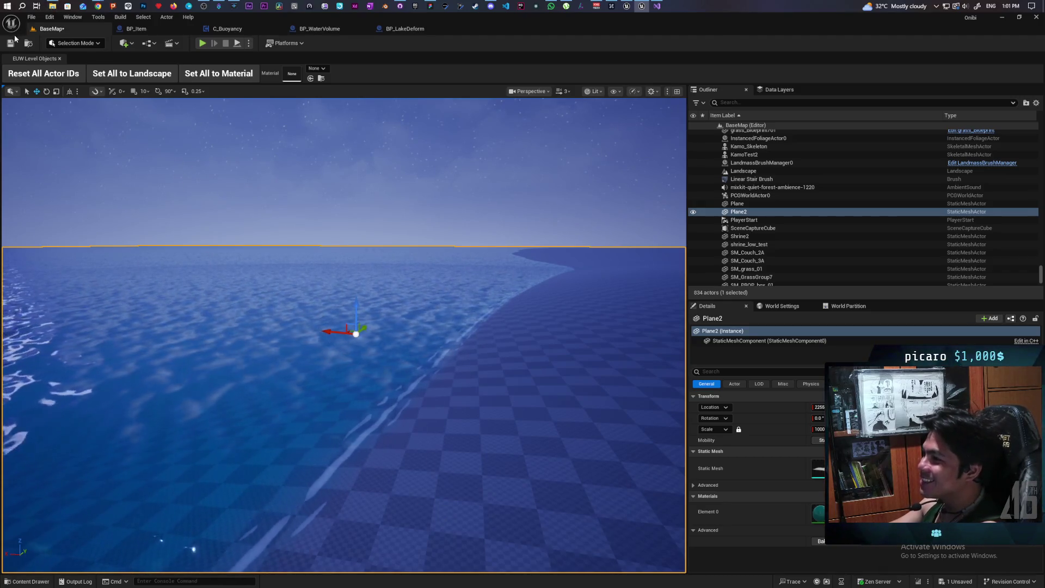
{"action": "mouse_move", "coordinate": [410, 360]}
{"action": "left_mouse_down"}
{"action": "mouse_move", "coordinate": [398, 332]}
{"action": "mouse_move", "coordinate": [416, 333]}
{"action": "mouse_move", "coordinate": [419, 318]}
{"action": "mouse_move", "coordinate": [412, 326]}
{"action": "mouse_move", "coordinate": [464, 410]}
{"action": "left_mouse_up"}
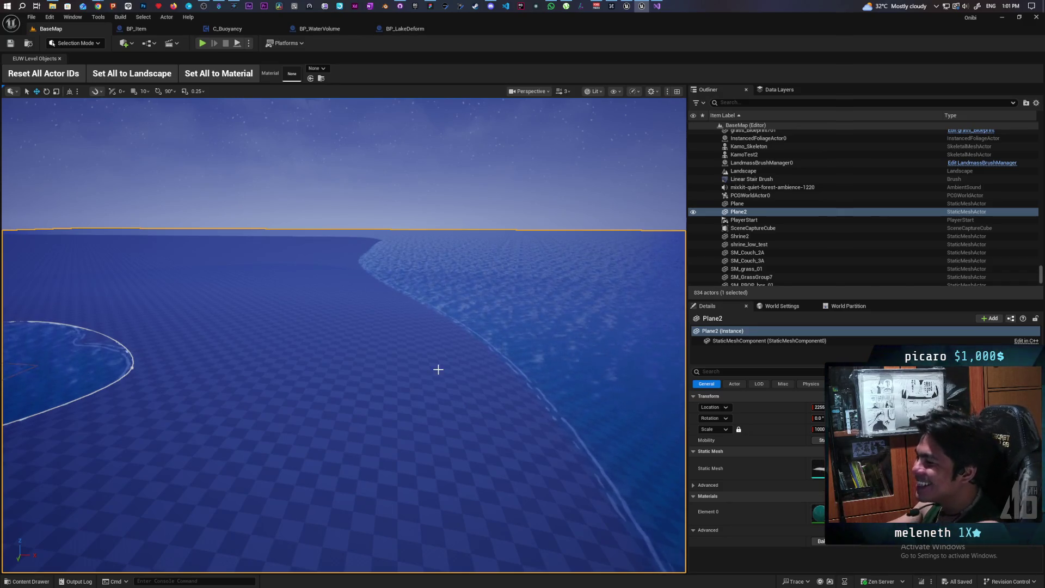
{"action": "mouse_move", "coordinate": [433, 374]}
{"action": "left_mouse_down"}
{"action": "mouse_move", "coordinate": [289, 362]}
{"action": "mouse_move", "coordinate": [281, 330]}
{"action": "mouse_move", "coordinate": [305, 318]}
{"action": "mouse_move", "coordinate": [294, 303]}
{"action": "mouse_move", "coordinate": [330, 308]}
{"action": "mouse_move", "coordinate": [334, 330]}
{"action": "mouse_move", "coordinate": [335, 319]}
{"action": "mouse_move", "coordinate": [307, 324]}
{"action": "left_mouse_up"}
{"action": "left_click", "coordinate": [330, 232]}
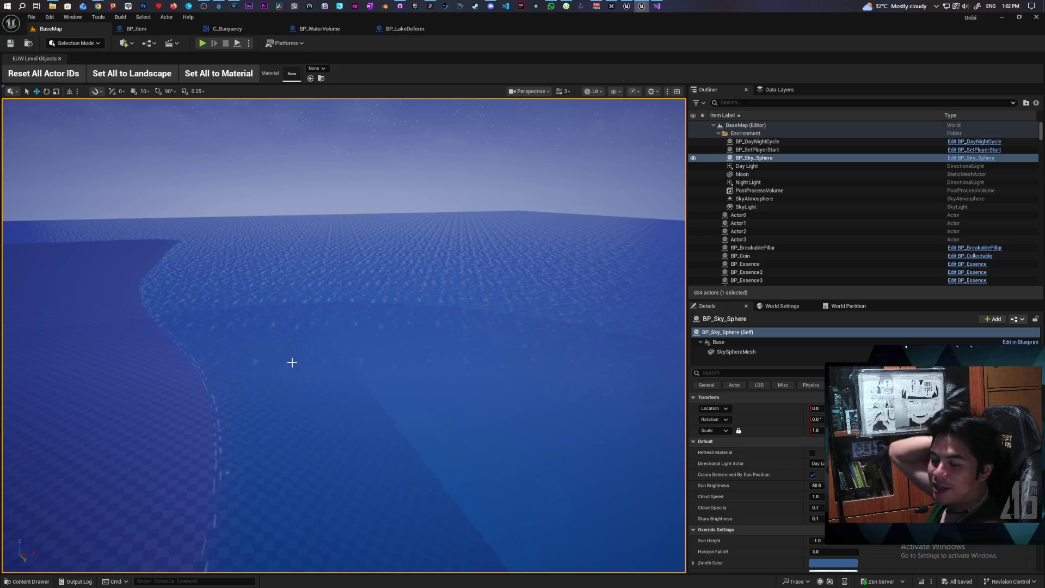
{"action": "mouse_move", "coordinate": [382, 348]}
{"action": "left_mouse_down"}
{"action": "mouse_move", "coordinate": [377, 305]}
{"action": "mouse_move", "coordinate": [357, 294]}
{"action": "mouse_move", "coordinate": [354, 273]}
{"action": "mouse_move", "coordinate": [359, 316]}
{"action": "mouse_move", "coordinate": [367, 304]}
{"action": "left_mouse_up"}
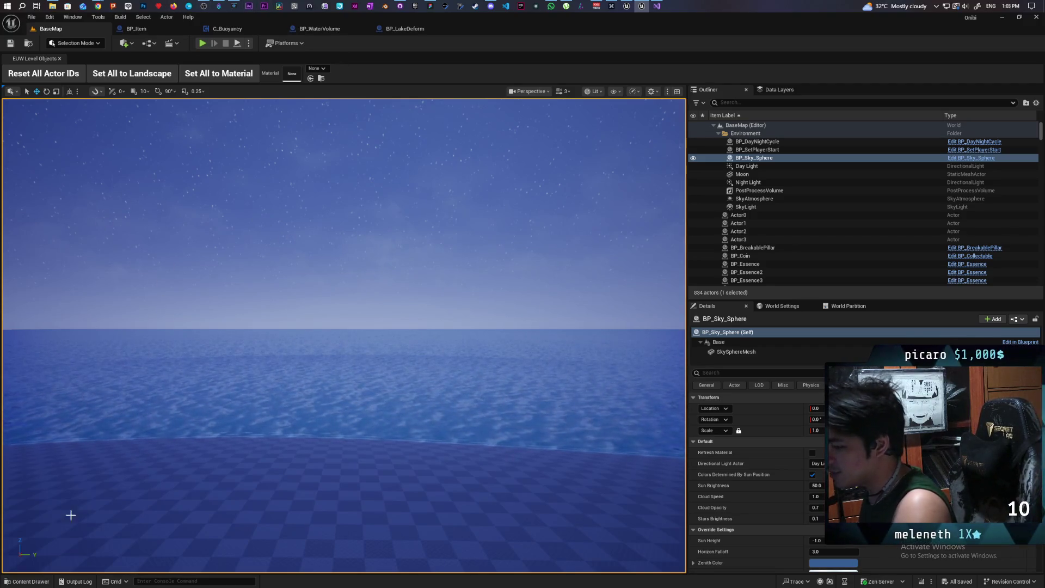
- Select the water plane and open MI_Water_Lake's parent material M_Water
{"action": "left_click", "coordinate": [343, 392]}
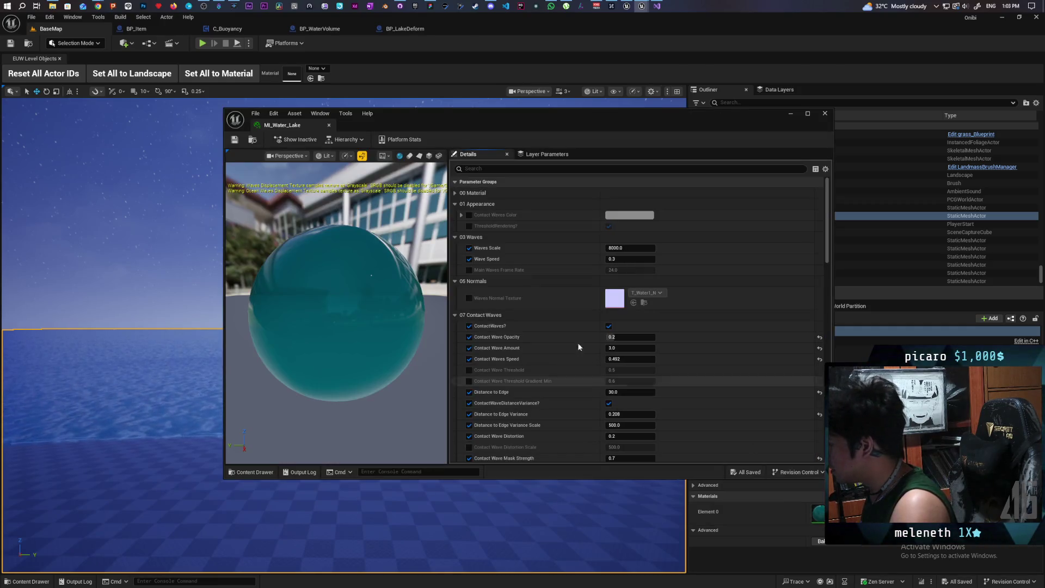
{"action": "scroll", "coordinate": [557, 253], "scroll_direction": "down", "scroll_amount": 5}
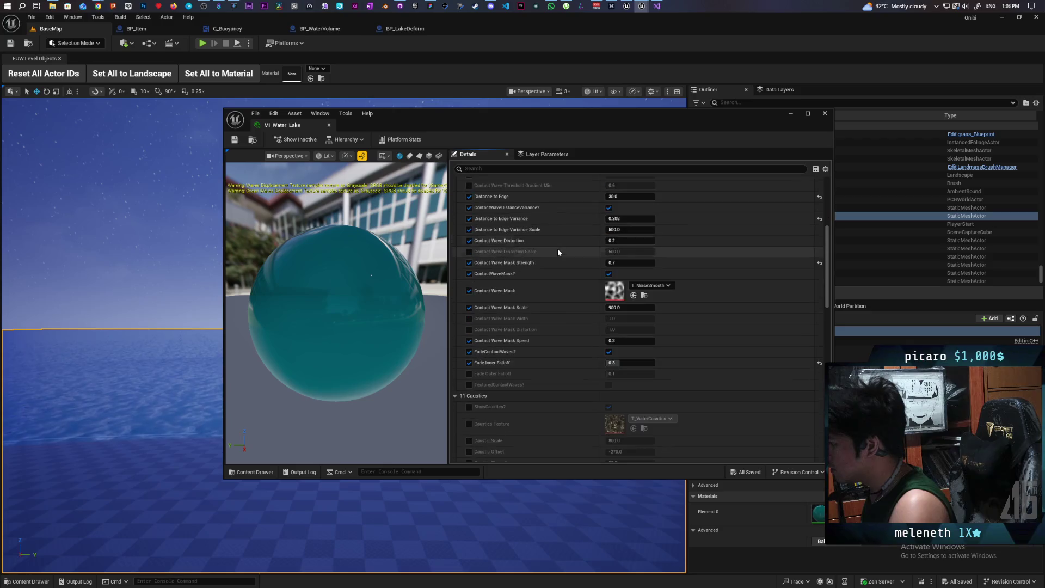
{"action": "scroll", "coordinate": [557, 252], "scroll_direction": "up", "scroll_amount": 2}
{"action": "scroll", "coordinate": [580, 358], "scroll_direction": "down", "scroll_amount": 10}
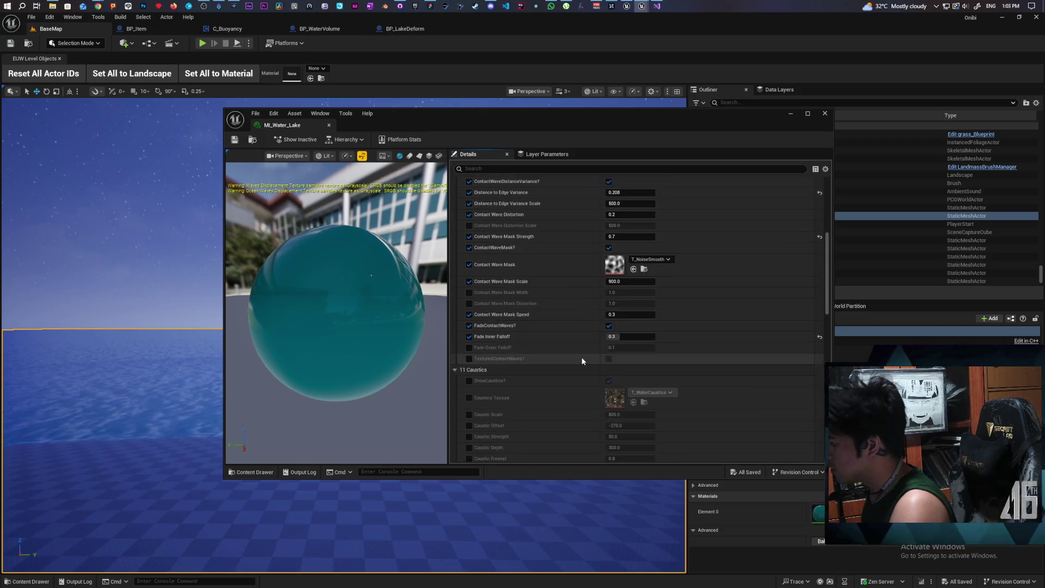
{"action": "scroll", "coordinate": [581, 359], "scroll_direction": "down", "scroll_amount": 5}
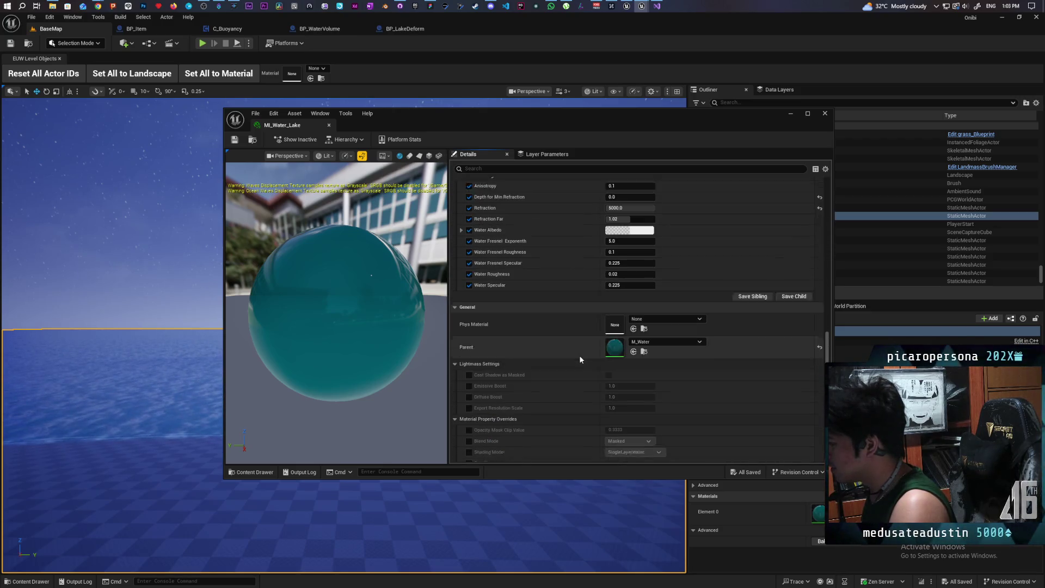
{"action": "double_click", "coordinate": [613, 337]}
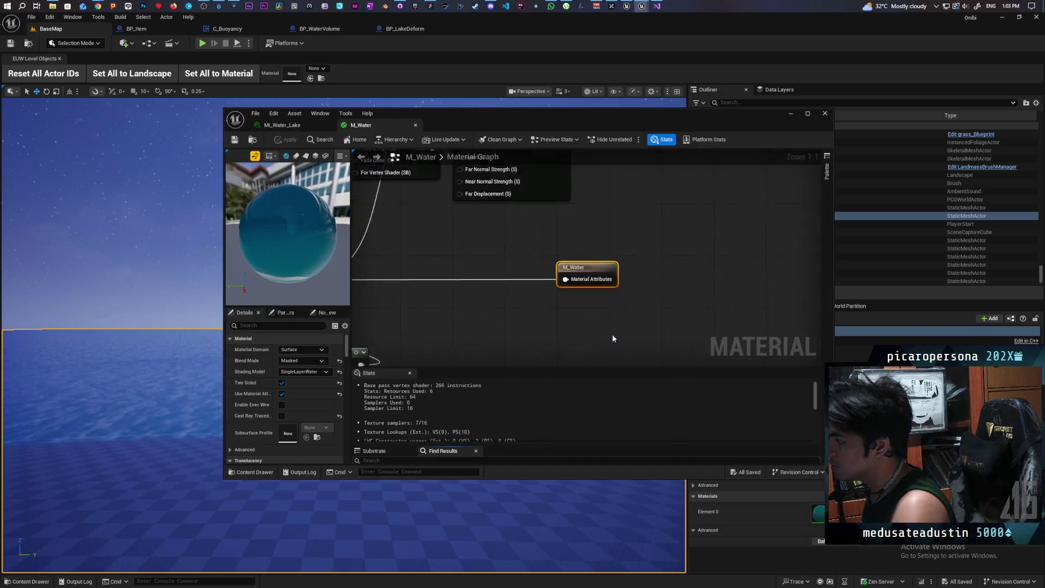
- Navigate the M_Water graph and select the WaterTextureSurface node
{"action": "scroll", "coordinate": [538, 310], "scroll_direction": "down", "scroll_amount": 10}
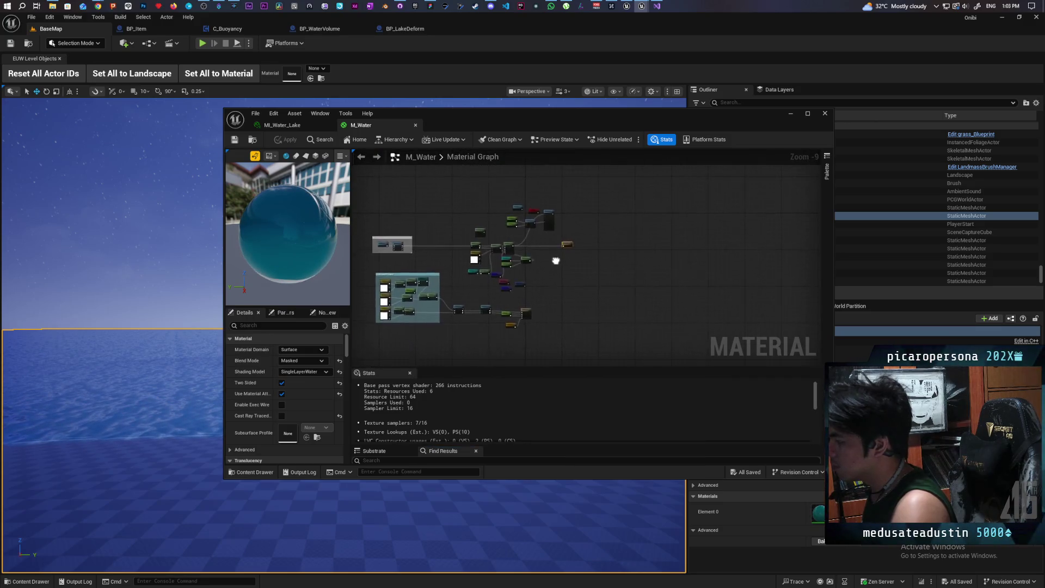
{"action": "scroll", "coordinate": [584, 268], "scroll_direction": "up", "scroll_amount": 2}
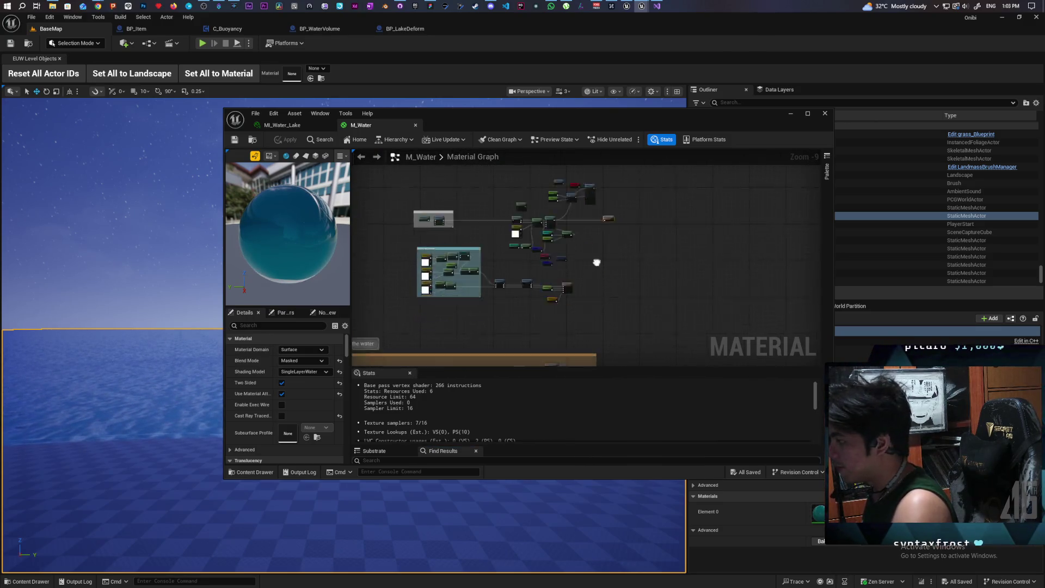
{"action": "scroll", "coordinate": [573, 282], "scroll_direction": "up", "scroll_amount": 5}
{"action": "mouse_move", "coordinate": [612, 277]}
{"action": "left_mouse_down"}
{"action": "mouse_move", "coordinate": [603, 270]}
{"action": "mouse_move", "coordinate": [585, 299]}
{"action": "left_mouse_up"}
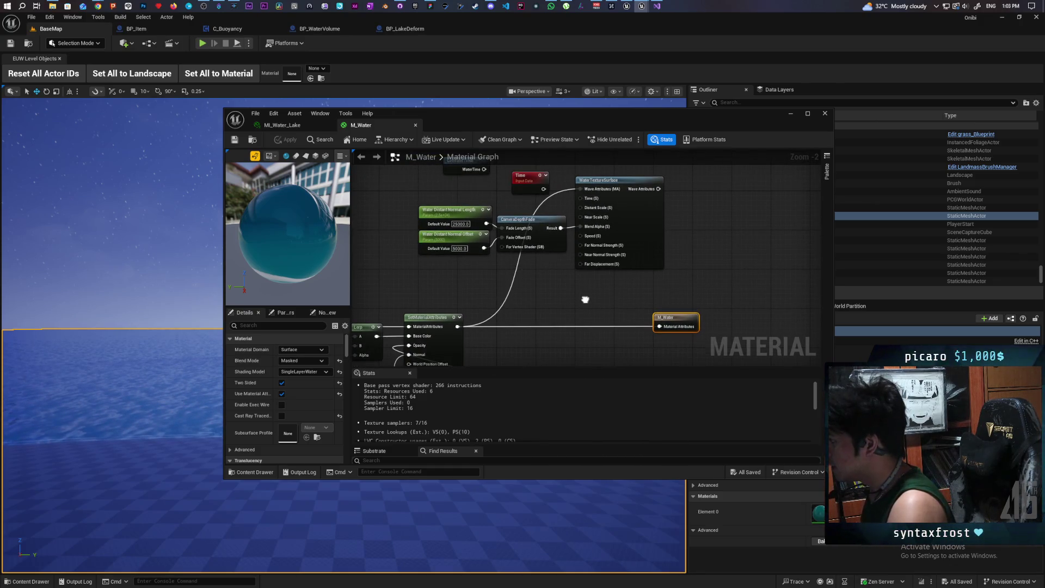
{"action": "mouse_move", "coordinate": [585, 300]}
{"action": "left_mouse_down"}
{"action": "mouse_move", "coordinate": [660, 304]}
{"action": "mouse_move", "coordinate": [609, 307]}
{"action": "left_mouse_up"}
{"action": "left_click", "coordinate": [649, 253]}
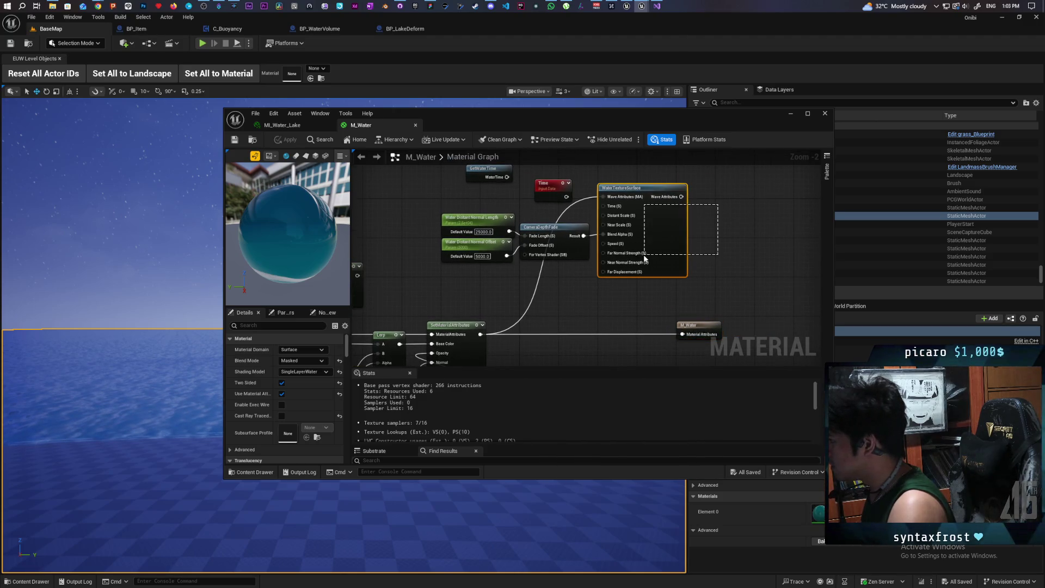
{"action": "scroll", "coordinate": [728, 258], "scroll_direction": "down", "scroll_amount": 1}
{"action": "scroll", "coordinate": [727, 254], "scroll_direction": "down", "scroll_amount": 1}
{"action": "left_click_drag", "start_coordinate": [686, 291], "coordinate": [672, 308]}
{"action": "scroll", "coordinate": [672, 308], "scroll_direction": "up", "scroll_amount": 3}
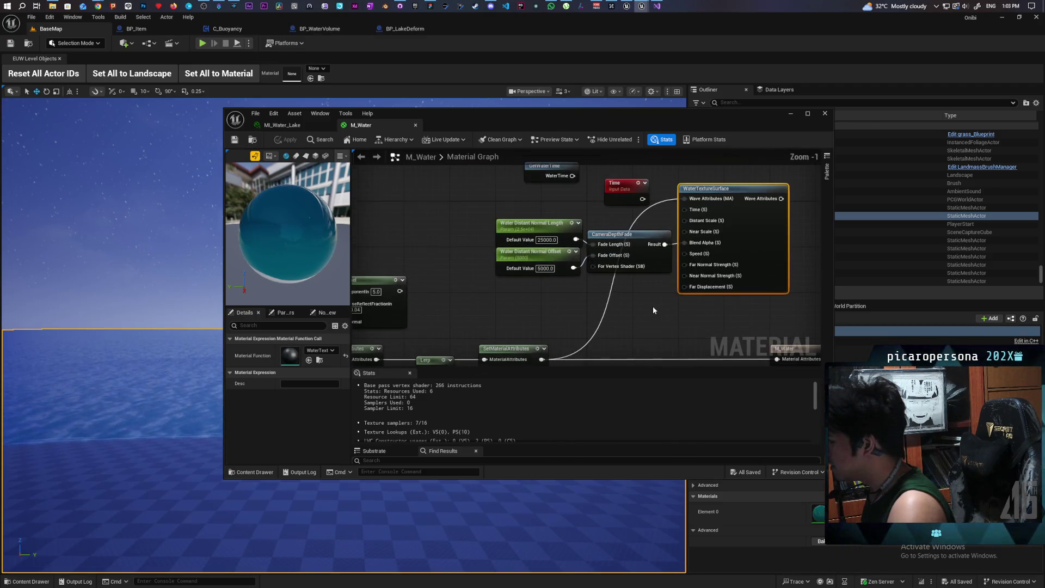
{"action": "left_click_drag", "start_coordinate": [651, 296], "coordinate": [628, 340]}
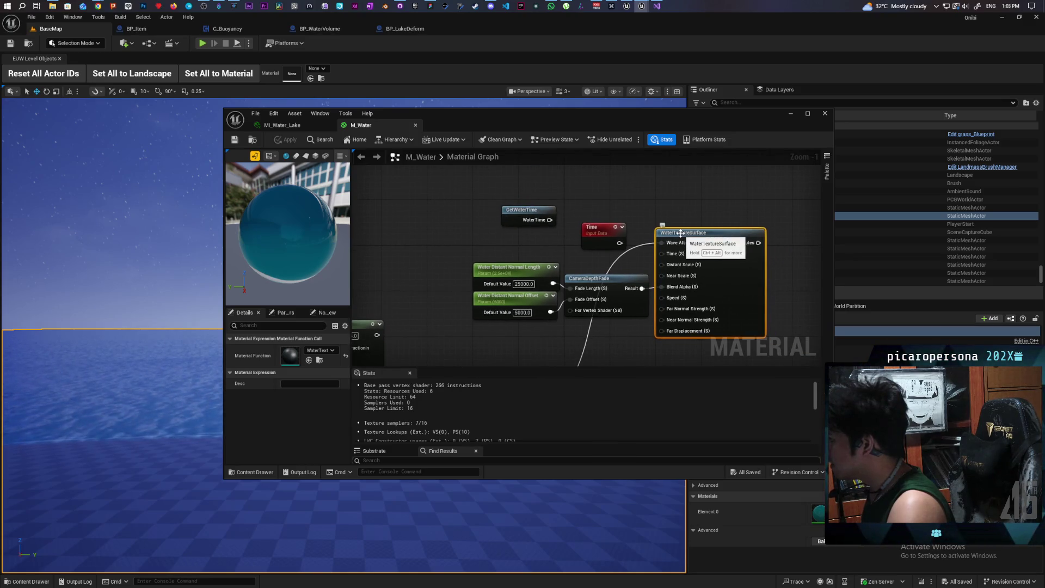
- Inspect the normal, depth fade, contact waves, Water_Underside and Single Layer Water nodes
{"action": "mouse_move", "coordinate": [711, 188]}
{"action": "left_mouse_down"}
{"action": "mouse_move", "coordinate": [473, 324]}
{"action": "mouse_move", "coordinate": [536, 241]}
{"action": "left_mouse_up"}
{"action": "scroll", "coordinate": [536, 241], "scroll_direction": "down", "scroll_amount": 5}
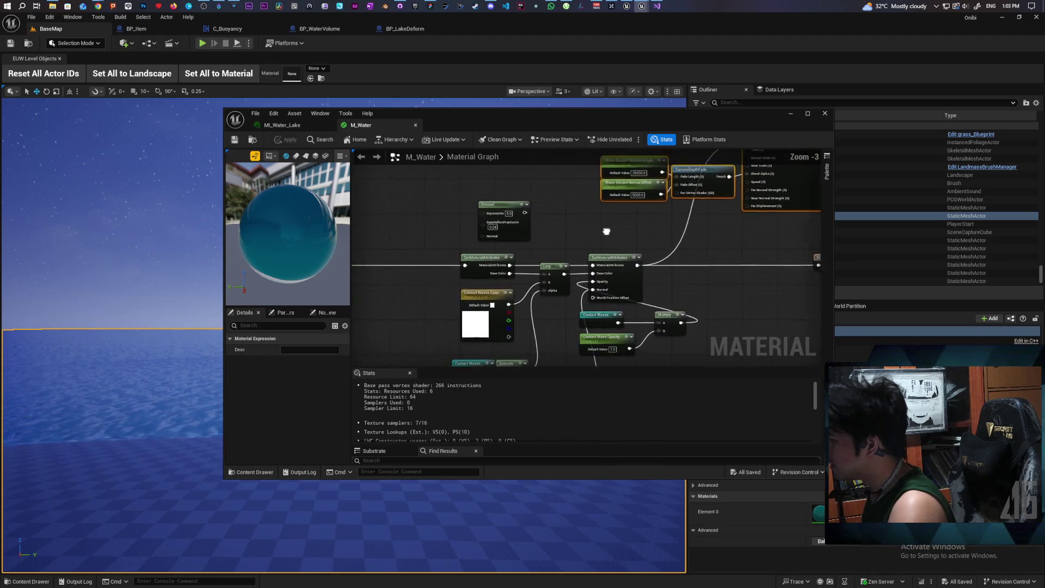
{"action": "scroll", "coordinate": [570, 200], "scroll_direction": "up", "scroll_amount": 7}
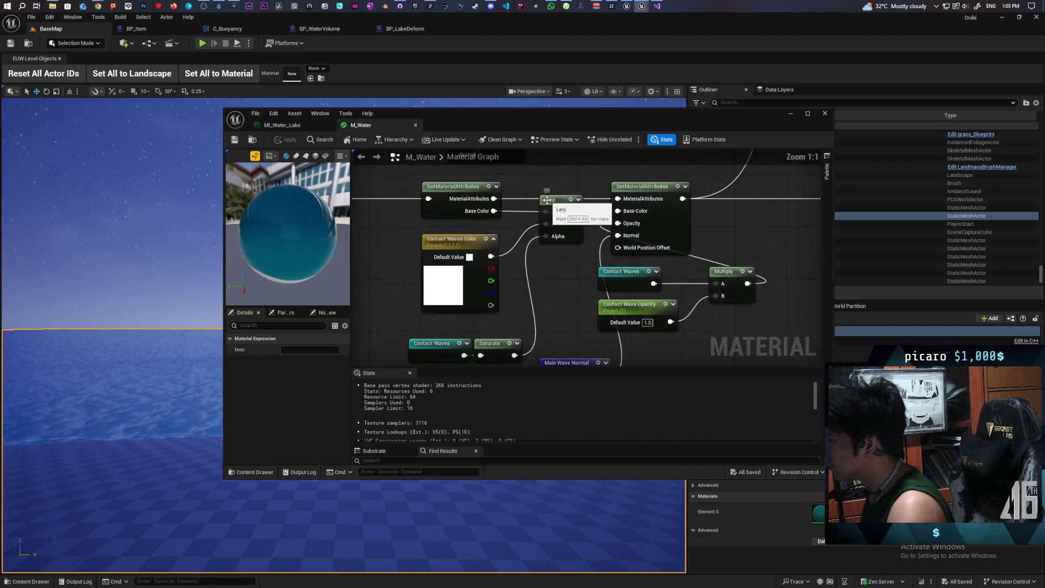
{"action": "mouse_move", "coordinate": [567, 286]}
{"action": "left_mouse_down"}
{"action": "mouse_move", "coordinate": [574, 262]}
{"action": "mouse_move", "coordinate": [663, 257]}
{"action": "mouse_move", "coordinate": [661, 310]}
{"action": "mouse_move", "coordinate": [631, 377]}
{"action": "mouse_move", "coordinate": [629, 340]}
{"action": "left_mouse_up"}
{"action": "left_click_drag", "start_coordinate": [554, 323], "coordinate": [599, 273]}
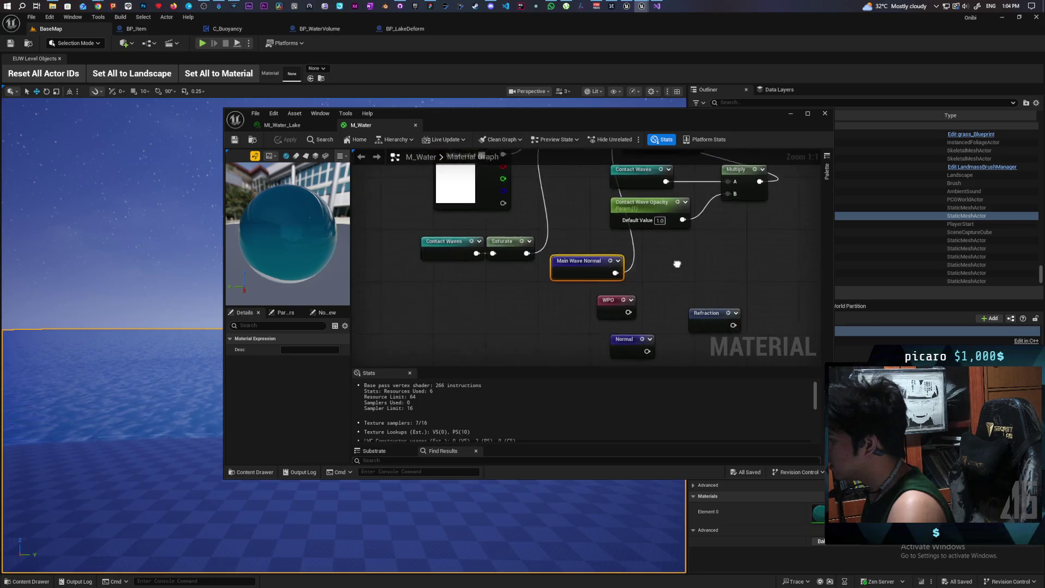
{"action": "scroll", "coordinate": [599, 272], "scroll_direction": "down", "scroll_amount": 4}
{"action": "mouse_move", "coordinate": [713, 257]}
{"action": "left_mouse_down"}
{"action": "mouse_move", "coordinate": [569, 197]}
{"action": "mouse_move", "coordinate": [584, 282]}
{"action": "left_mouse_up"}
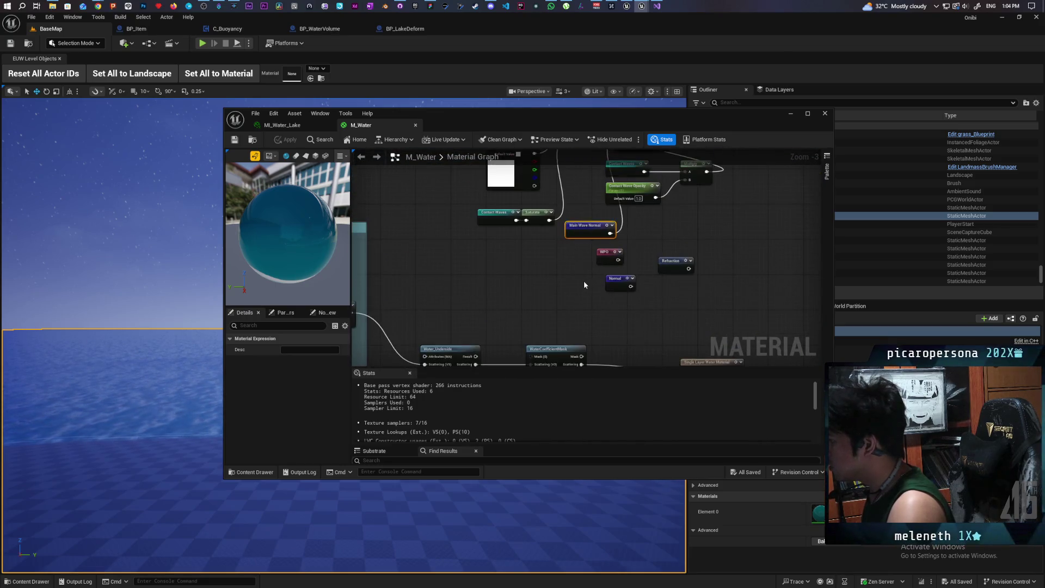
- Jump to the Main Wave Normal declaration and follow its chain to the Panner and OceanWaves textures
{"action": "double_click", "coordinate": [578, 229]}
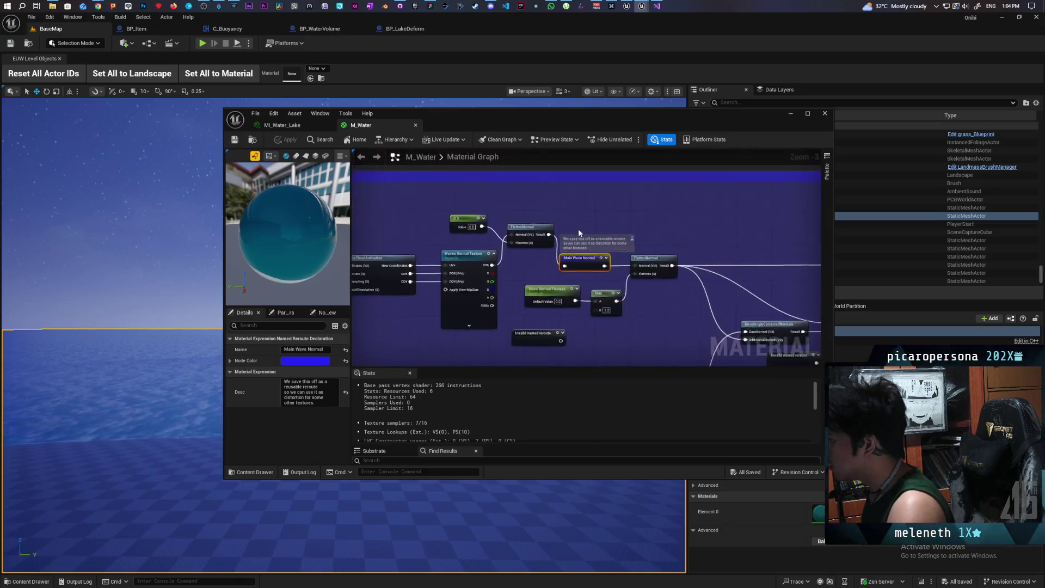
{"action": "left_click_drag", "start_coordinate": [633, 260], "coordinate": [489, 250]}
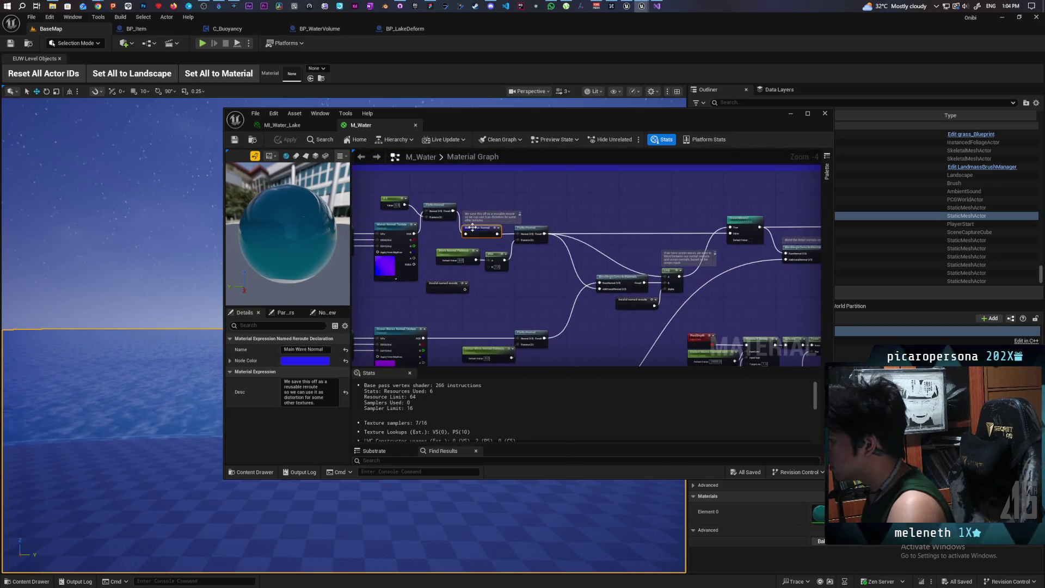
{"action": "scroll", "coordinate": [478, 223], "scroll_direction": "down", "scroll_amount": 1}
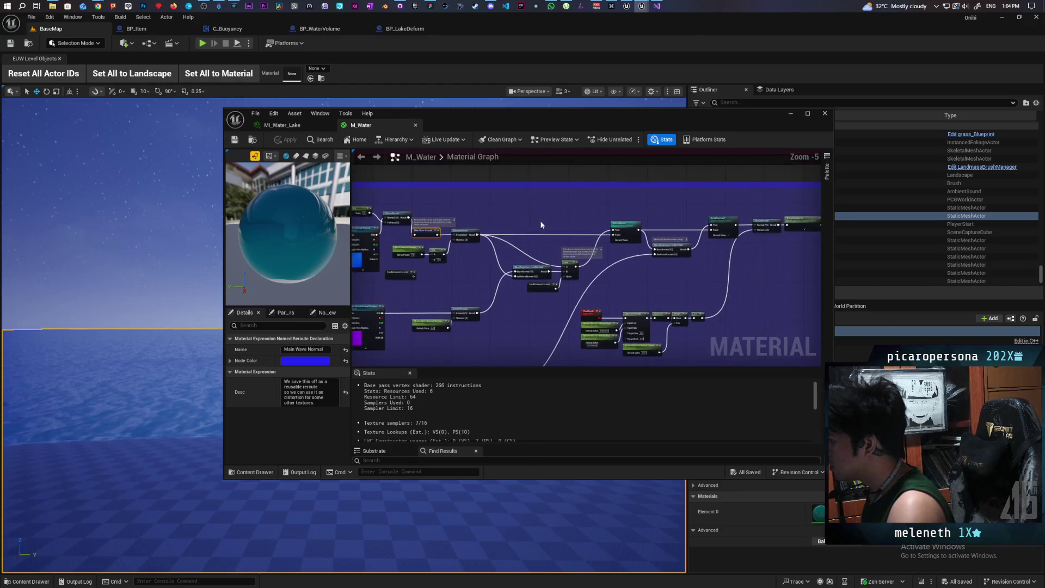
{"action": "scroll", "coordinate": [523, 230], "scroll_direction": "up", "scroll_amount": 2}
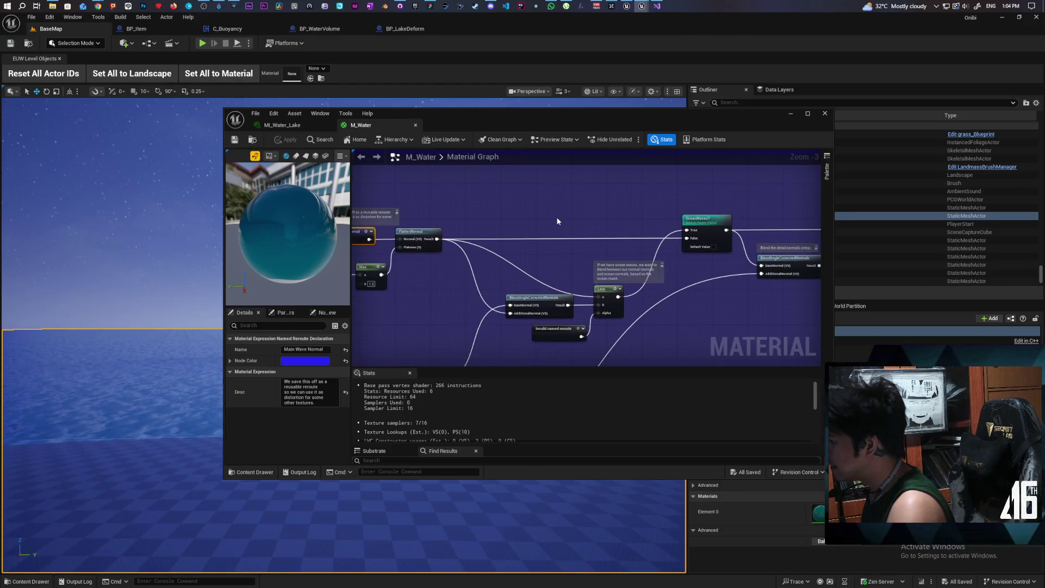
{"action": "left_click_drag", "start_coordinate": [578, 218], "coordinate": [357, 207]}
{"action": "mouse_move", "coordinate": [667, 291]}
{"action": "left_mouse_down"}
{"action": "mouse_move", "coordinate": [503, 297]}
{"action": "mouse_move", "coordinate": [691, 250]}
{"action": "mouse_move", "coordinate": [581, 297]}
{"action": "mouse_move", "coordinate": [512, 303]}
{"action": "mouse_move", "coordinate": [450, 290]}
{"action": "mouse_move", "coordinate": [450, 273]}
{"action": "mouse_move", "coordinate": [627, 227]}
{"action": "mouse_move", "coordinate": [586, 210]}
{"action": "mouse_move", "coordinate": [526, 236]}
{"action": "left_mouse_up"}
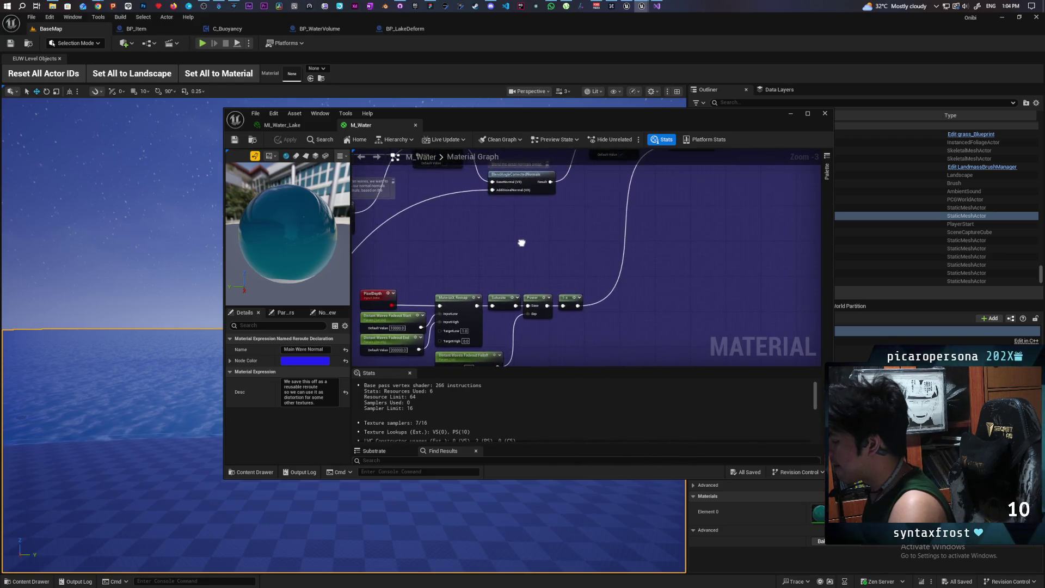
{"action": "scroll", "coordinate": [627, 301], "scroll_direction": "down", "scroll_amount": 2}
{"action": "scroll", "coordinate": [757, 243], "scroll_direction": "up", "scroll_amount": 1}
{"action": "mouse_move", "coordinate": [756, 243]}
{"action": "left_mouse_down"}
{"action": "mouse_move", "coordinate": [688, 280]}
{"action": "mouse_move", "coordinate": [532, 294]}
{"action": "mouse_move", "coordinate": [556, 278]}
{"action": "mouse_move", "coordinate": [540, 349]}
{"action": "mouse_move", "coordinate": [542, 245]}
{"action": "mouse_move", "coordinate": [625, 247]}
{"action": "left_mouse_up"}
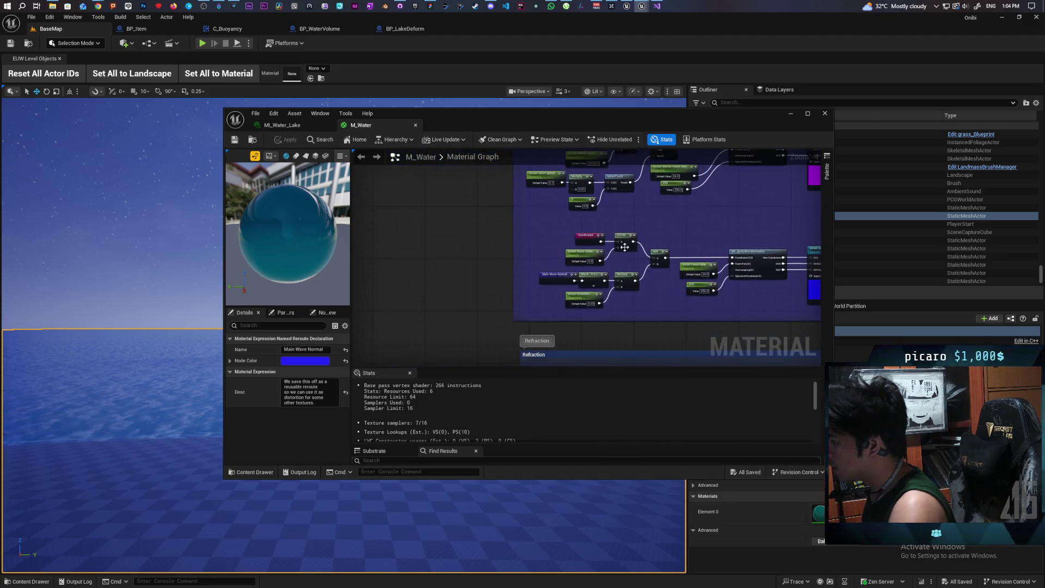
- Inspect the Main Wave Normal parameter and the channel mask node's settings
{"action": "scroll", "coordinate": [624, 247], "scroll_direction": "up", "scroll_amount": 3}
{"action": "left_click", "coordinate": [486, 306]}
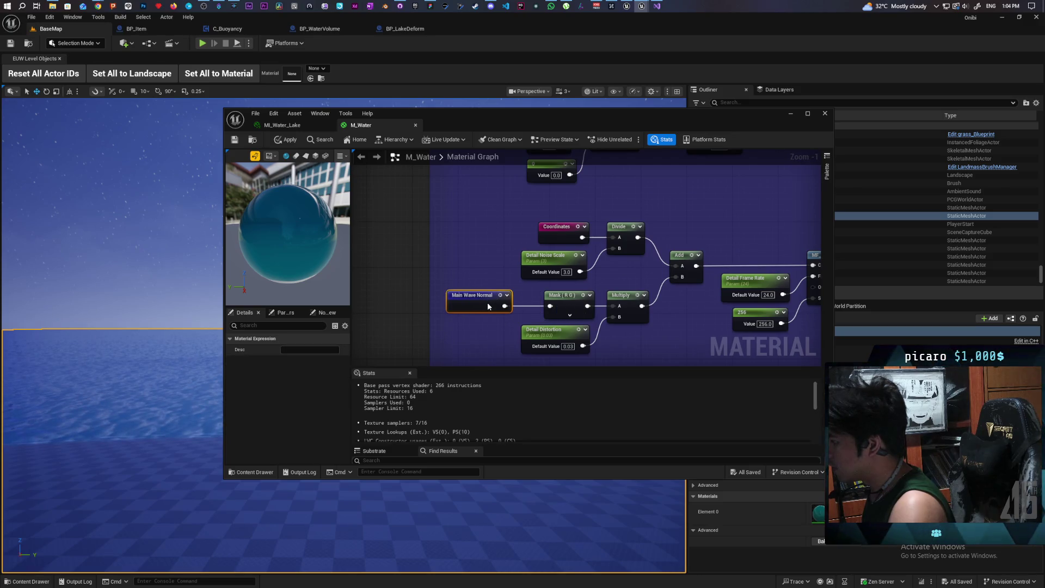
{"action": "left_click", "coordinate": [566, 297]}
{"action": "scroll", "coordinate": [626, 256], "scroll_direction": "down", "scroll_amount": 4}
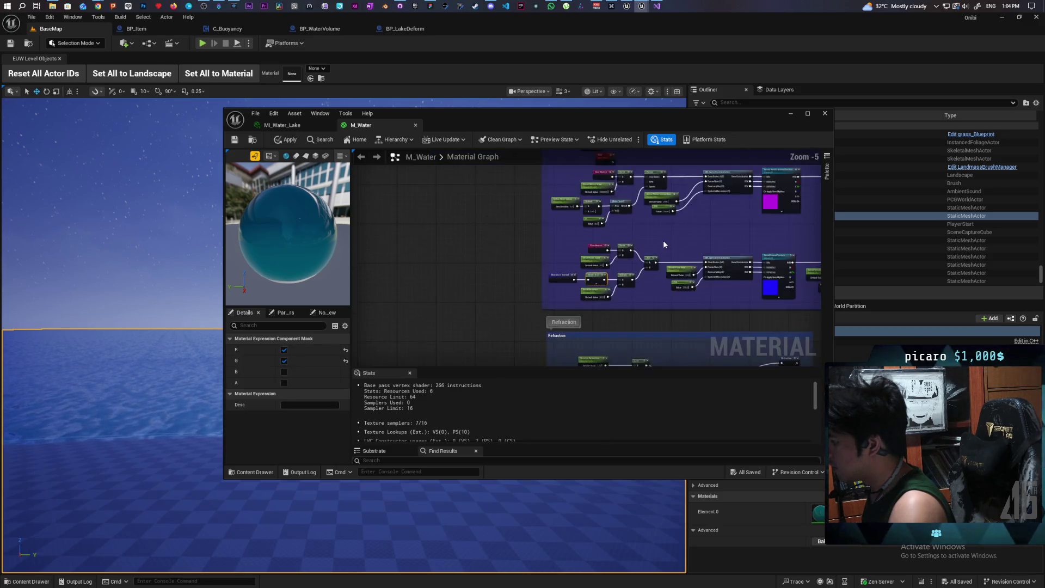
{"action": "scroll", "coordinate": [534, 191], "scroll_direction": "up", "scroll_amount": 1}
{"action": "scroll", "coordinate": [582, 276], "scroll_direction": "up", "scroll_amount": 1}
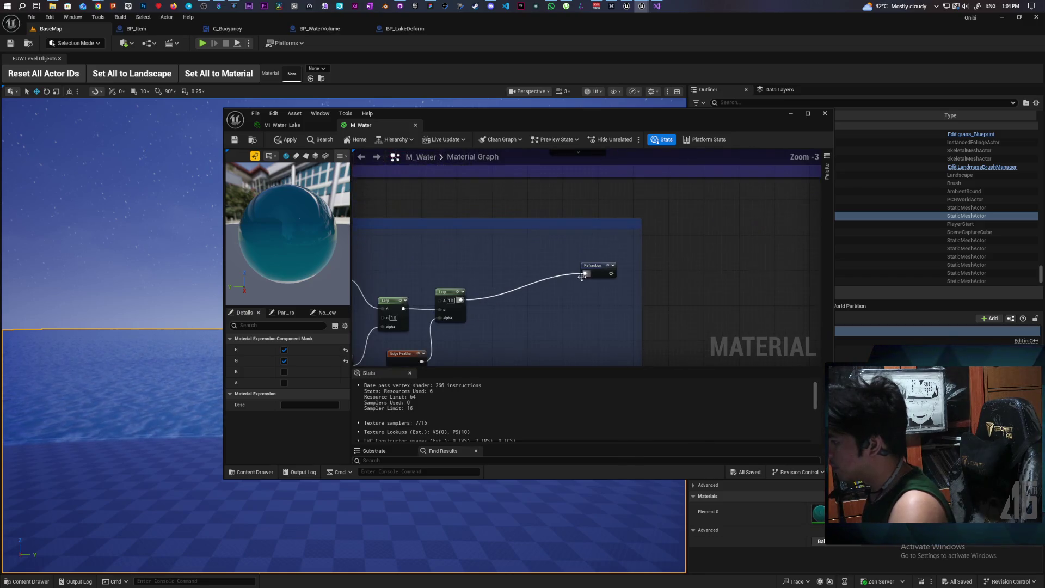
- Move the Refraction reroute next to the Lerp node, then view the TransformVector and Normal nodes
{"action": "mouse_move", "coordinate": [582, 276]}
{"action": "left_mouse_down"}
{"action": "mouse_move", "coordinate": [479, 302]}
{"action": "mouse_move", "coordinate": [496, 293]}
{"action": "left_mouse_up"}
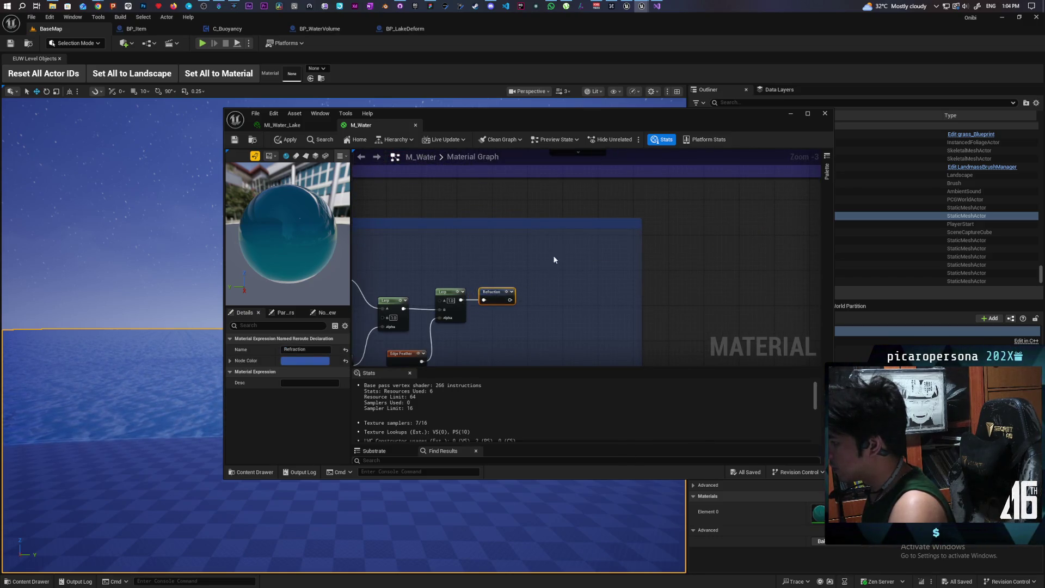
{"action": "scroll", "coordinate": [543, 267], "scroll_direction": "down", "scroll_amount": 3}
{"action": "scroll", "coordinate": [521, 262], "scroll_direction": "up", "scroll_amount": 5}
{"action": "left_click_drag", "start_coordinate": [665, 243], "coordinate": [454, 266]}
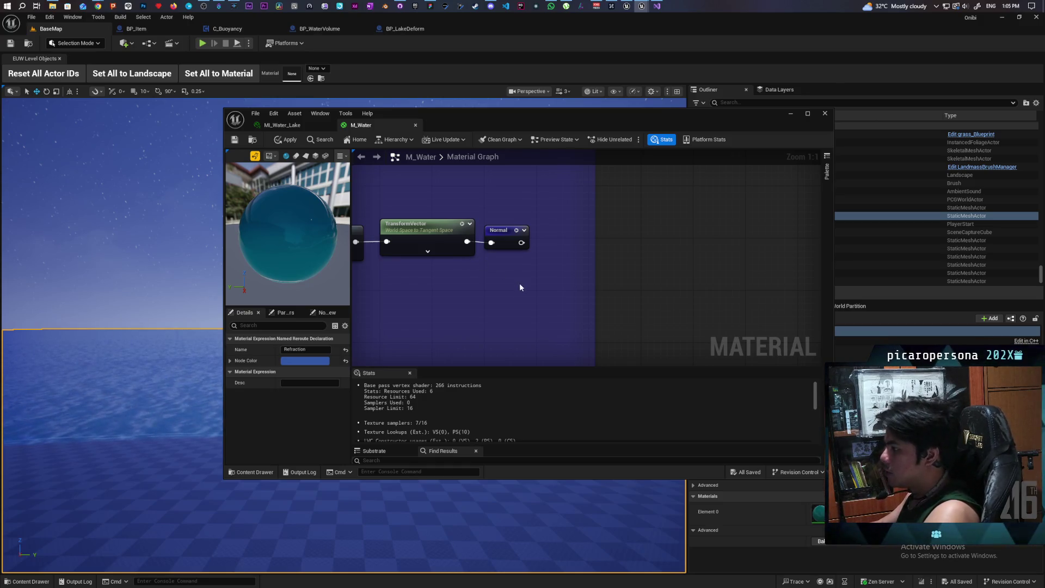
{"action": "left_click", "coordinate": [508, 240]}
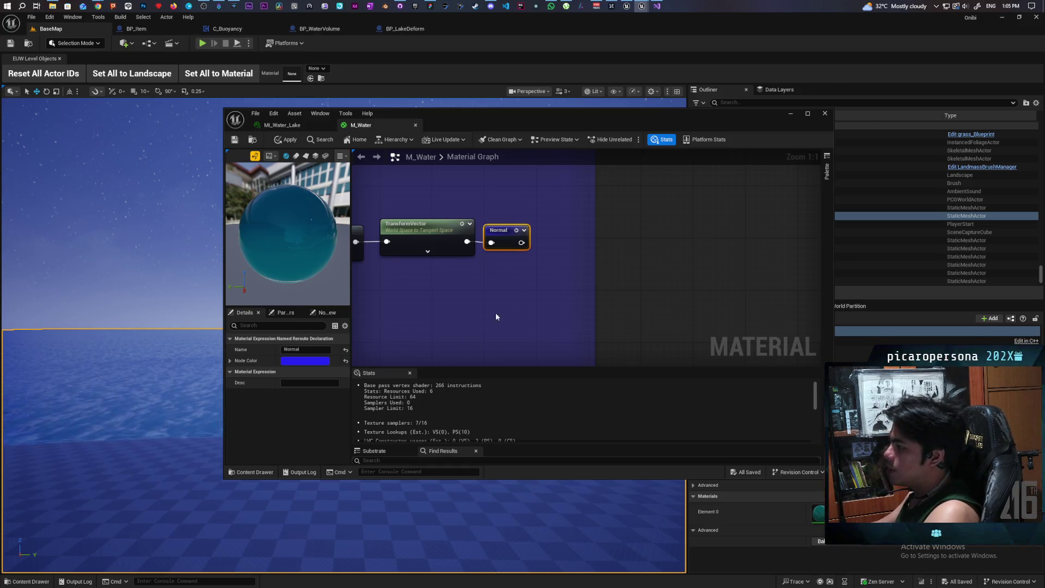
{"action": "left_click", "coordinate": [485, 267]}
{"action": "key", "text": "ctrl+z"}
{"action": "left_click", "coordinate": [490, 262]}
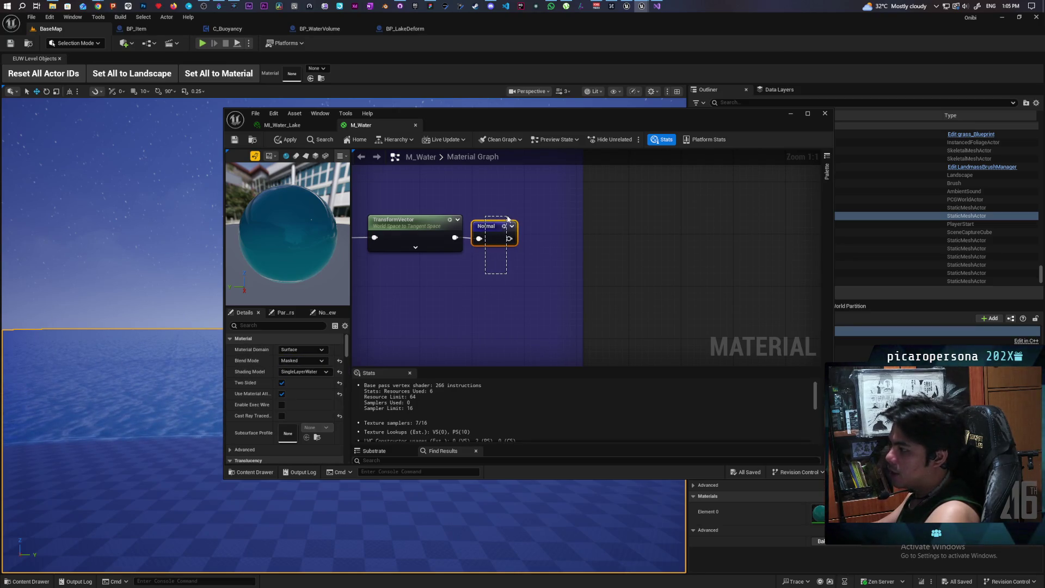
{"action": "left_click_drag", "start_coordinate": [507, 219], "coordinate": [513, 301]}
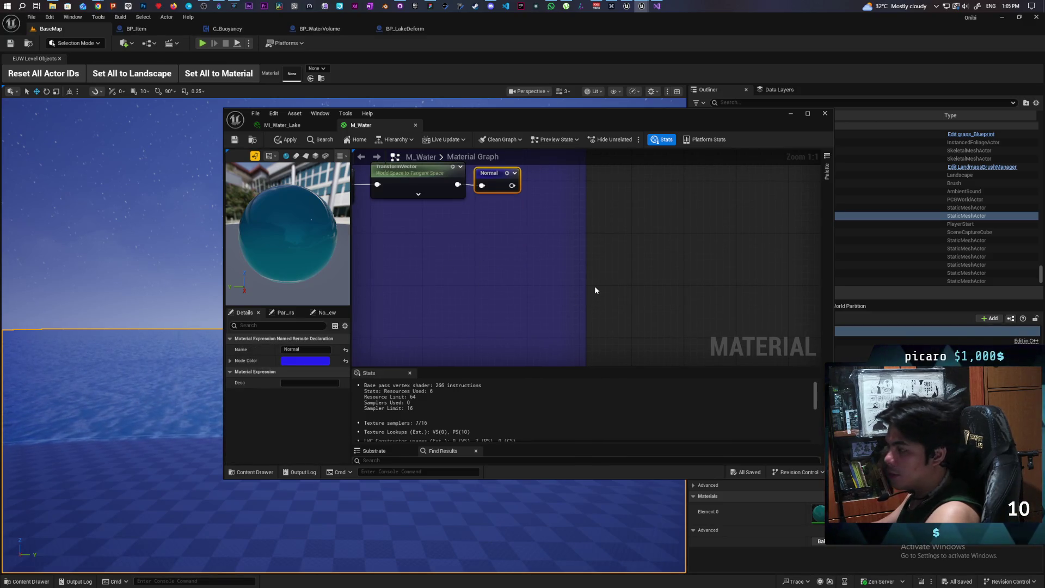
{"action": "left_click", "coordinate": [522, 243]}
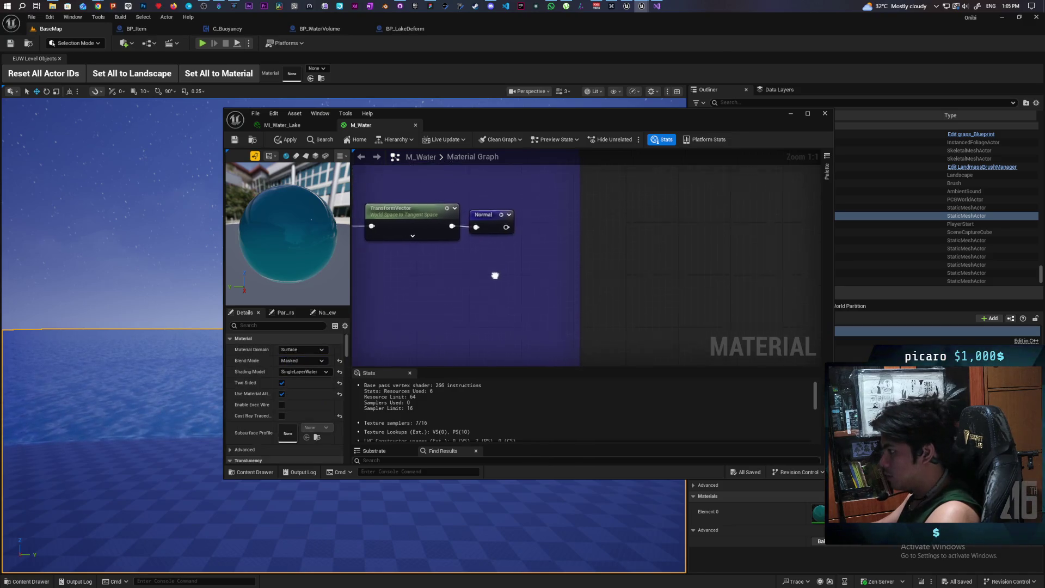
{"action": "left_click_drag", "start_coordinate": [500, 244], "coordinate": [518, 273]}
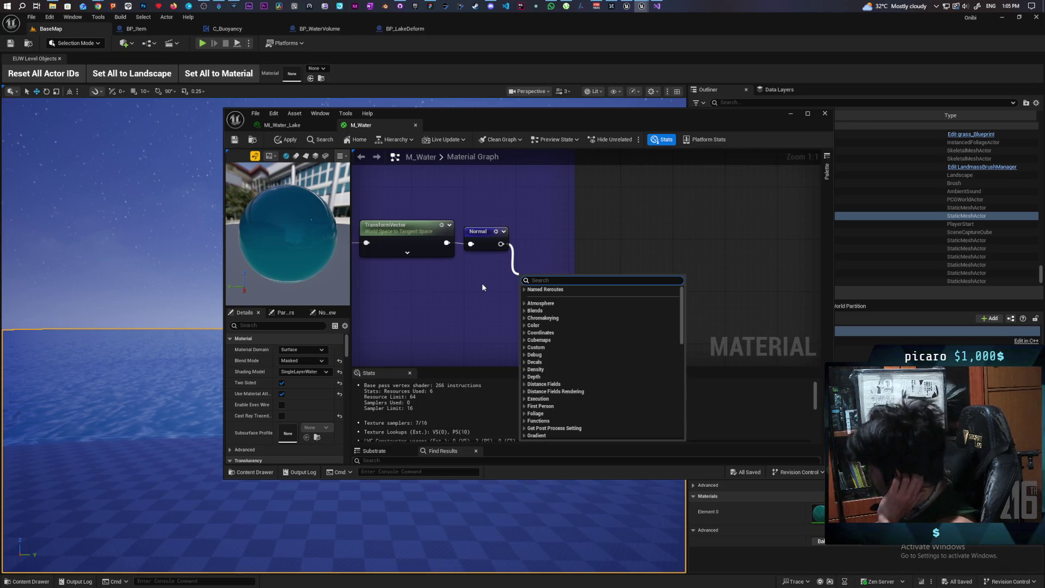
{"action": "scroll", "coordinate": [482, 271], "scroll_direction": "down", "scroll_amount": 1}
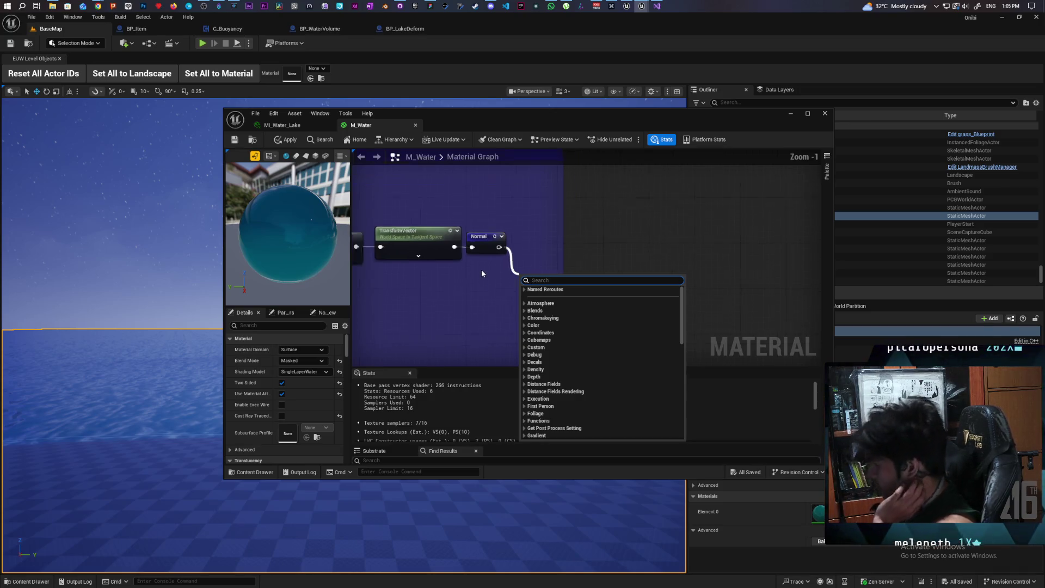
{"action": "scroll", "coordinate": [483, 276], "scroll_direction": "down", "scroll_amount": 8}
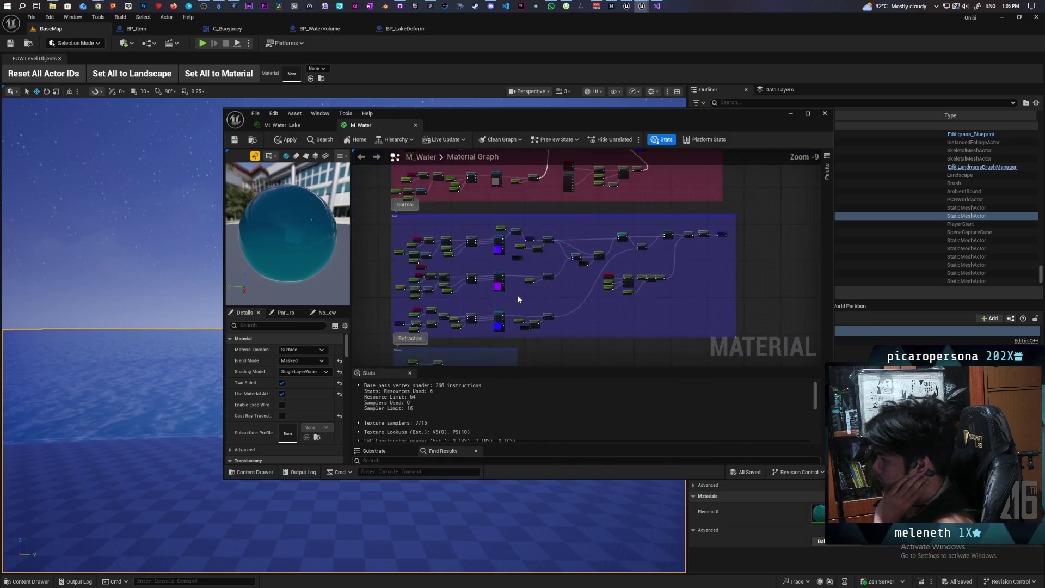
{"action": "scroll", "coordinate": [519, 298], "scroll_direction": "up", "scroll_amount": 6}
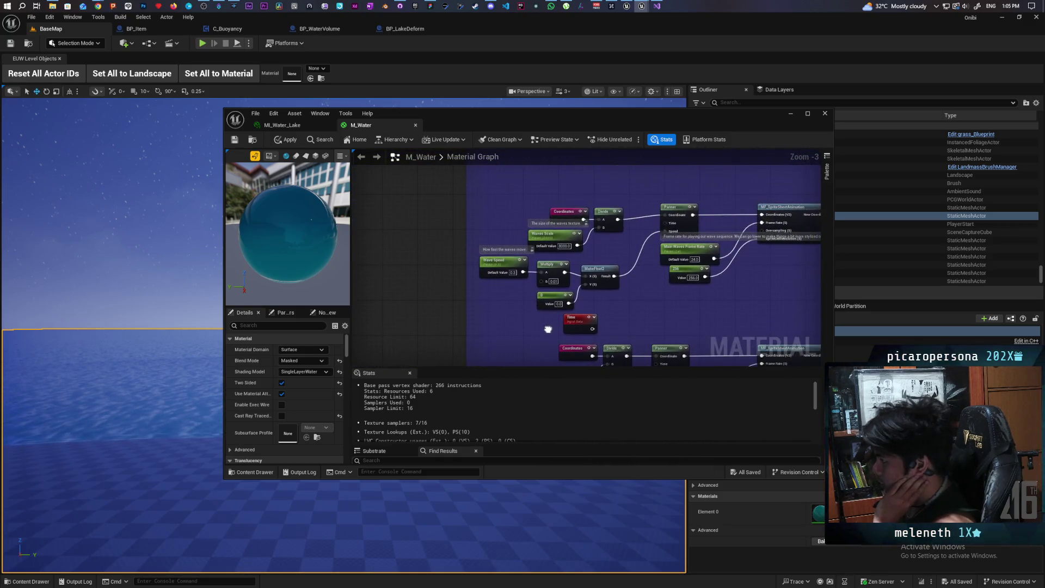
{"action": "left_click_drag", "start_coordinate": [632, 308], "coordinate": [630, 289]}
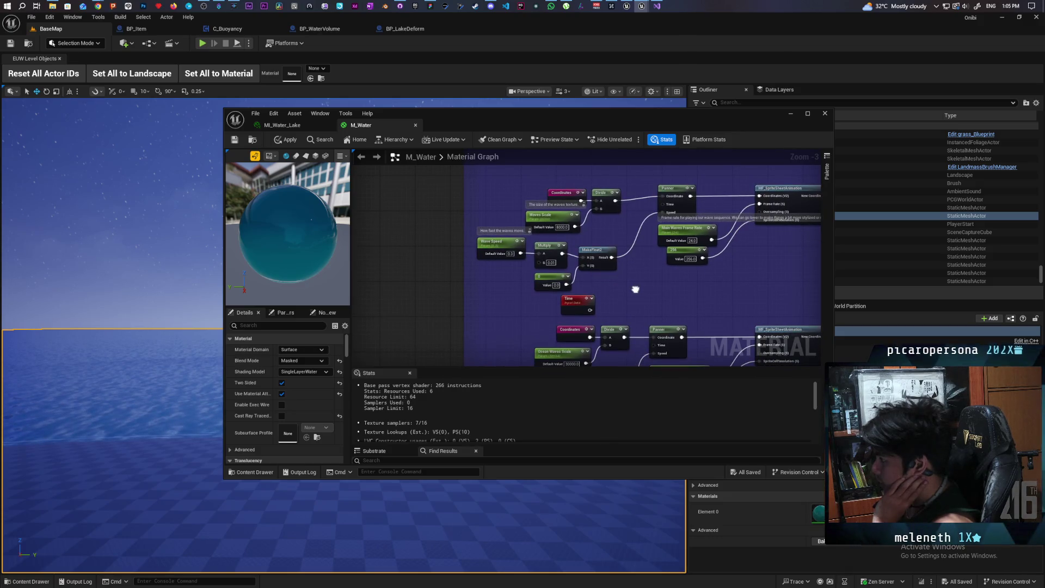
{"action": "left_click_drag", "start_coordinate": [635, 289], "coordinate": [551, 281]}
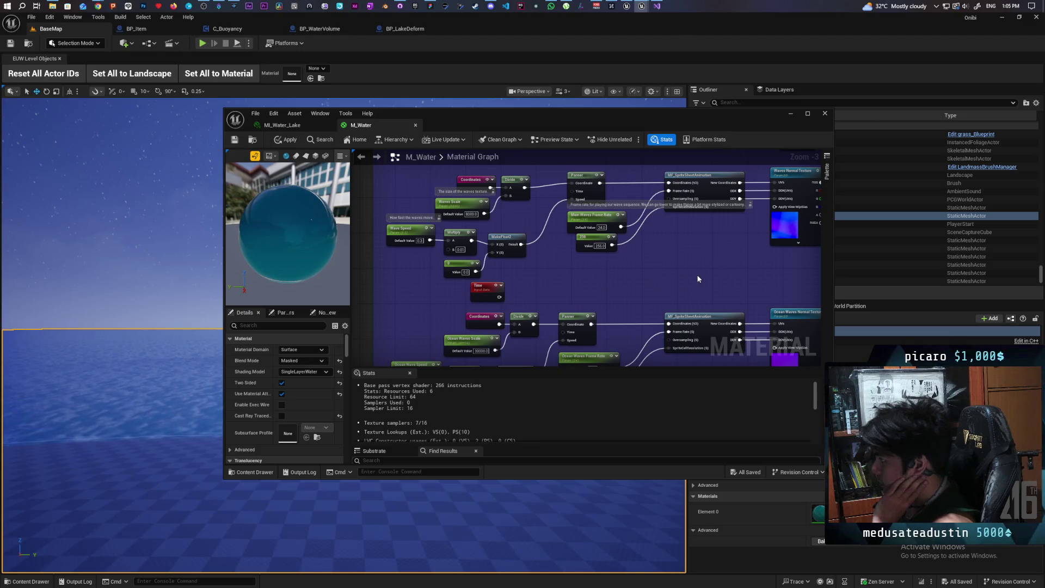
{"action": "scroll", "coordinate": [715, 260], "scroll_direction": "up", "scroll_amount": 3}
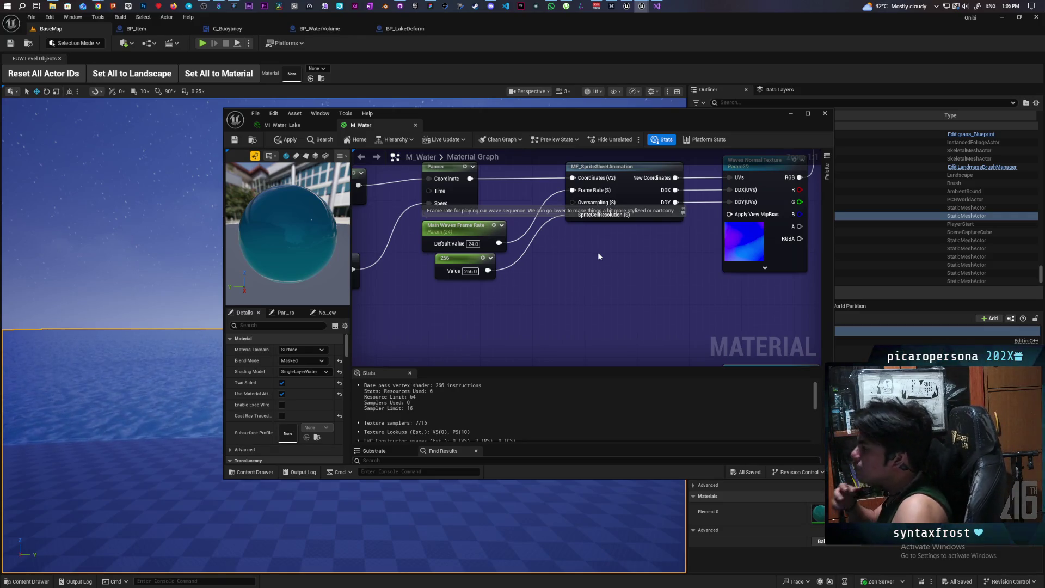
{"action": "scroll", "coordinate": [632, 257], "scroll_direction": "down", "scroll_amount": 5}
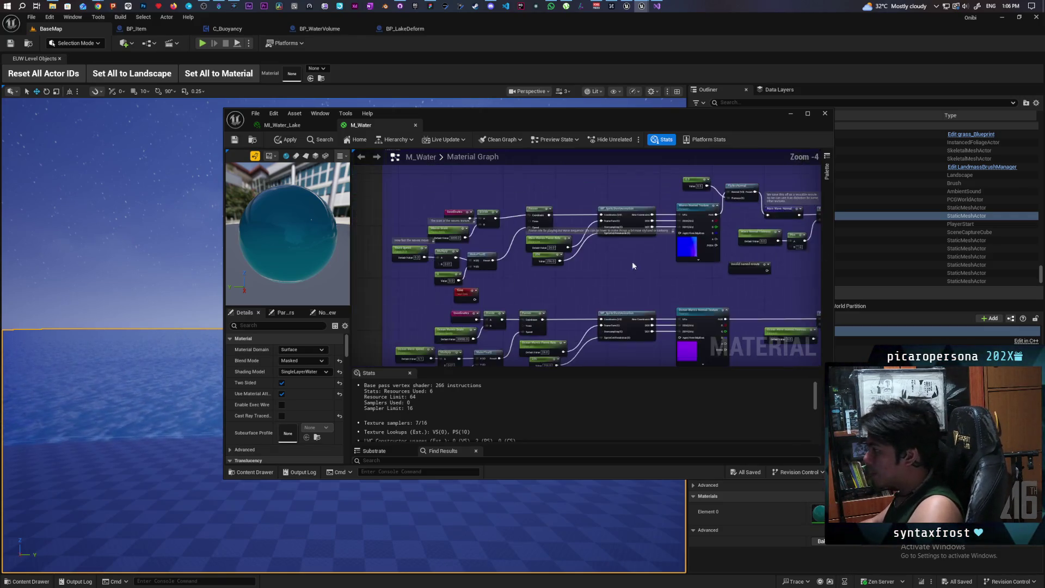
{"action": "scroll", "coordinate": [585, 228], "scroll_direction": "up", "scroll_amount": 1}
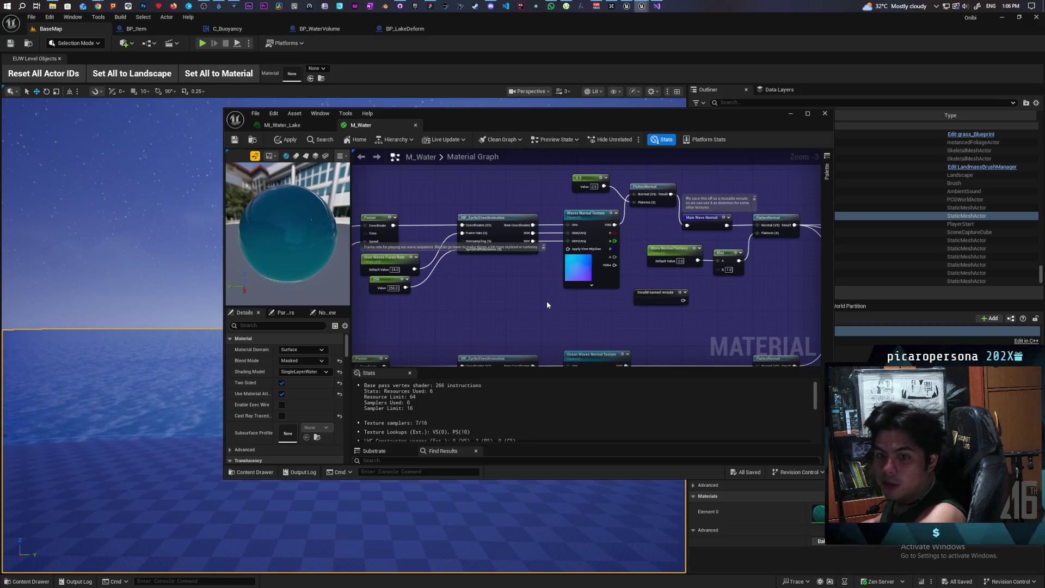
{"action": "scroll", "coordinate": [547, 300], "scroll_direction": "up", "scroll_amount": 1}
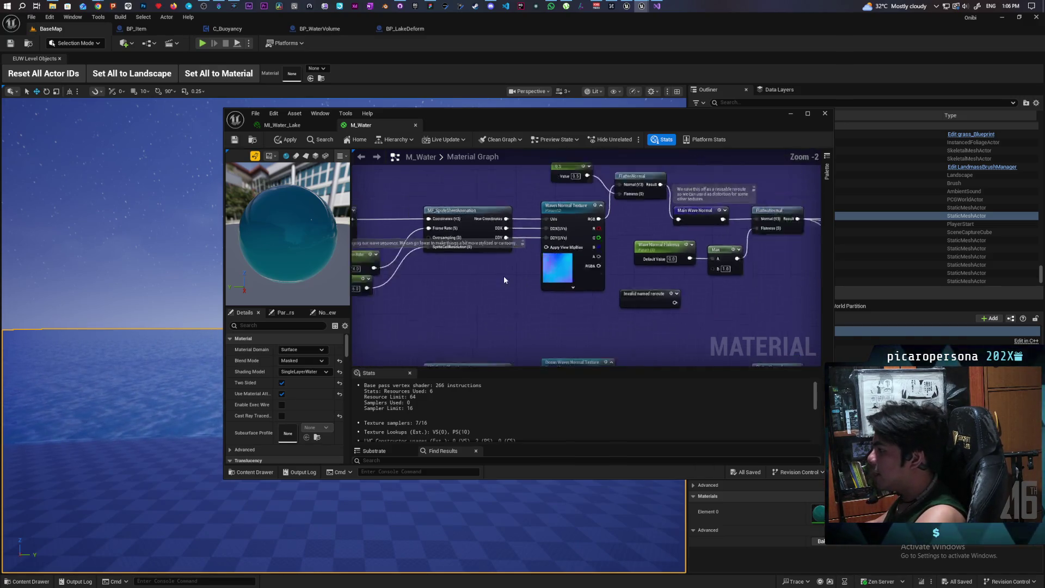
{"action": "scroll", "coordinate": [465, 178], "scroll_direction": "down", "scroll_amount": 3}
{"action": "scroll", "coordinate": [498, 241], "scroll_direction": "up", "scroll_amount": 3}
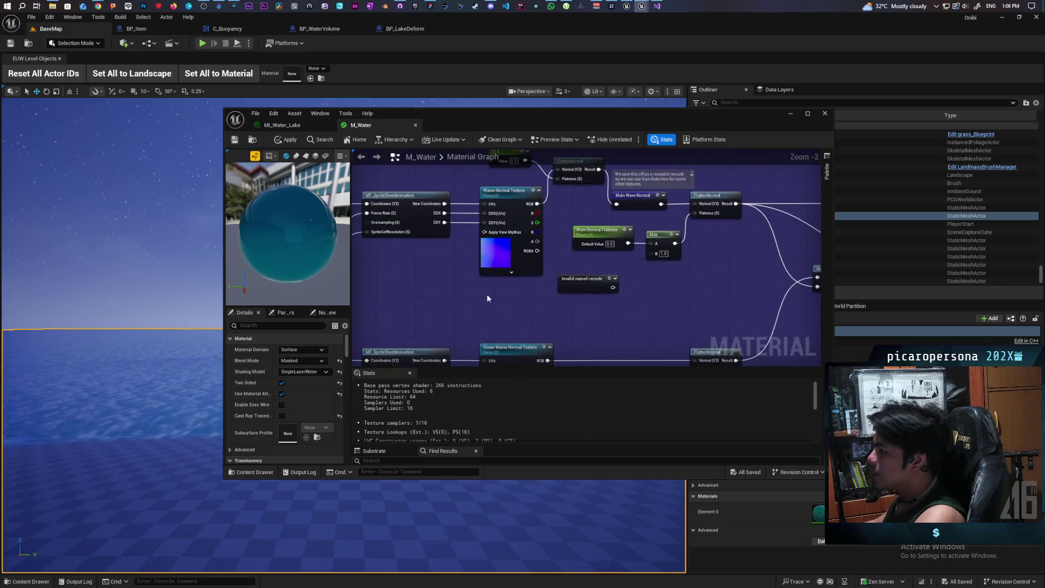
{"action": "left_click_drag", "start_coordinate": [515, 262], "coordinate": [528, 258]}
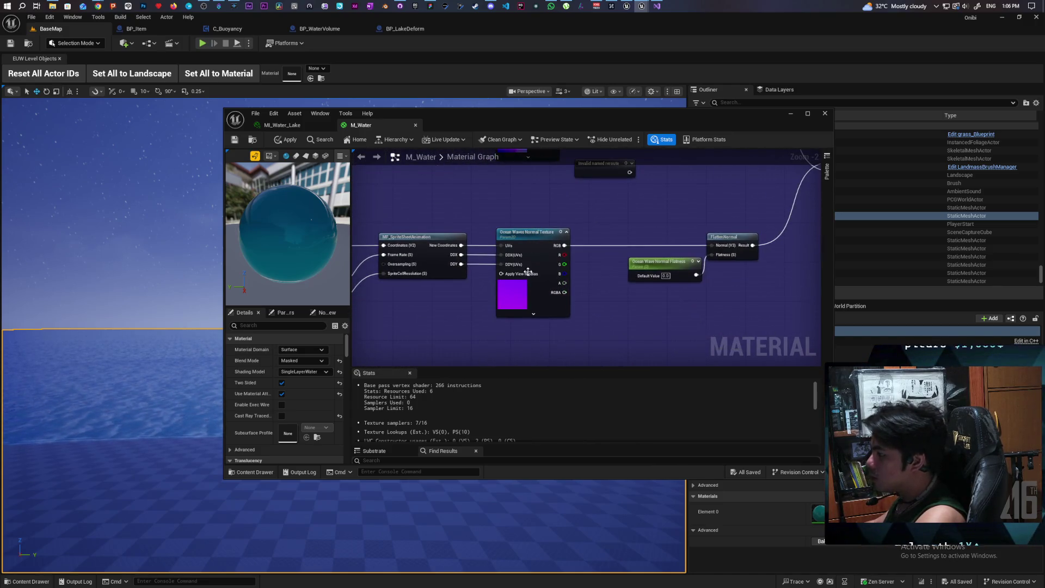
{"action": "mouse_move", "coordinate": [590, 239]}
{"action": "left_mouse_down"}
{"action": "mouse_move", "coordinate": [603, 207]}
{"action": "mouse_move", "coordinate": [593, 201]}
{"action": "mouse_move", "coordinate": [616, 306]}
{"action": "mouse_move", "coordinate": [642, 280]}
{"action": "mouse_move", "coordinate": [672, 291]}
{"action": "mouse_move", "coordinate": [574, 191]}
{"action": "mouse_move", "coordinate": [486, 265]}
{"action": "mouse_move", "coordinate": [453, 320]}
{"action": "left_mouse_up"}
{"action": "scroll", "coordinate": [486, 264], "scroll_direction": "down", "scroll_amount": 2}
{"action": "scroll", "coordinate": [584, 302], "scroll_direction": "up", "scroll_amount": 1}
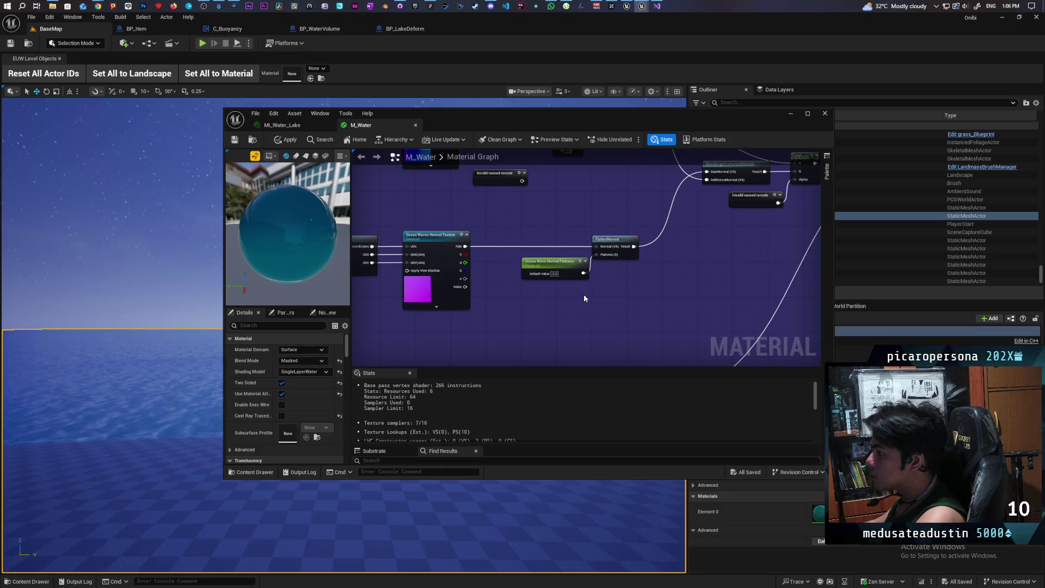
{"action": "mouse_move", "coordinate": [584, 298]}
{"action": "left_mouse_down"}
{"action": "mouse_move", "coordinate": [600, 325]}
{"action": "mouse_move", "coordinate": [587, 328]}
{"action": "mouse_move", "coordinate": [668, 301]}
{"action": "mouse_move", "coordinate": [616, 278]}
{"action": "left_mouse_up"}
{"action": "scroll", "coordinate": [616, 277], "scroll_direction": "up", "scroll_amount": 2}
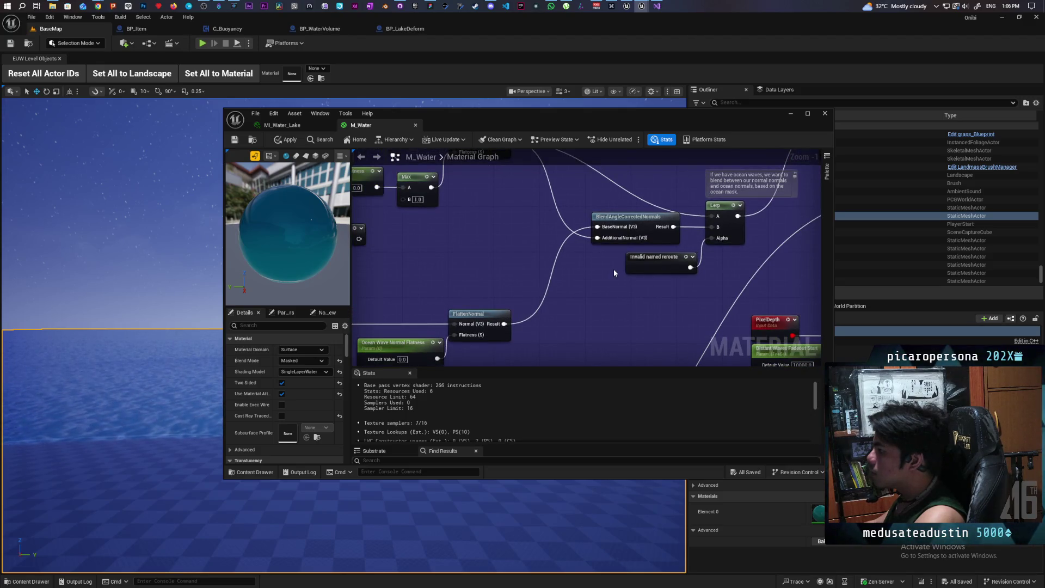
{"action": "mouse_move", "coordinate": [615, 272]}
{"action": "left_mouse_down"}
{"action": "mouse_move", "coordinate": [593, 334]}
{"action": "mouse_move", "coordinate": [565, 331]}
{"action": "left_mouse_up"}
{"action": "scroll", "coordinate": [577, 305], "scroll_direction": "down", "scroll_amount": 10}
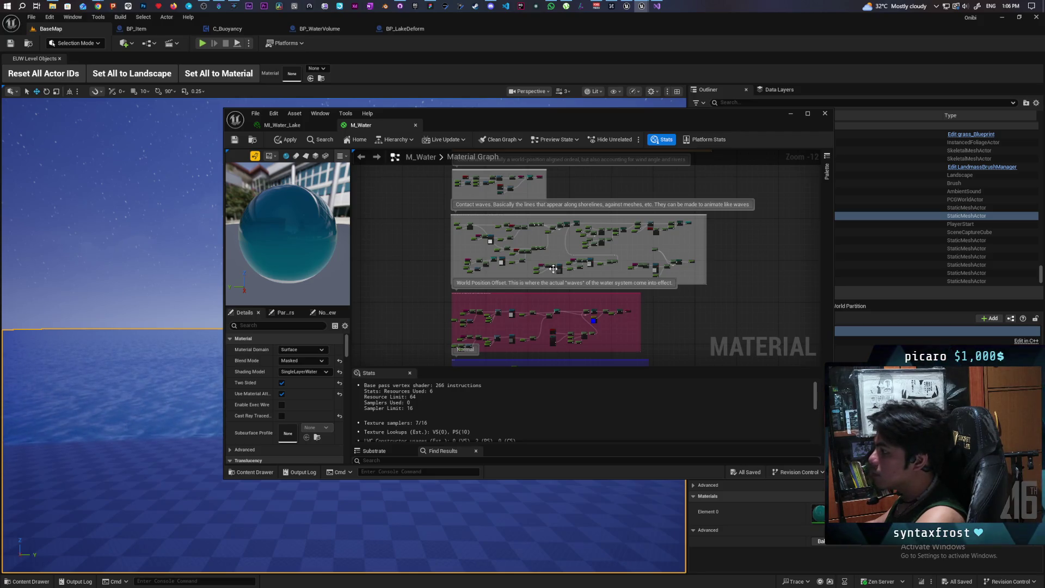
{"action": "scroll", "coordinate": [560, 267], "scroll_direction": "up", "scroll_amount": 2}
{"action": "scroll", "coordinate": [574, 257], "scroll_direction": "down", "scroll_amount": 2}
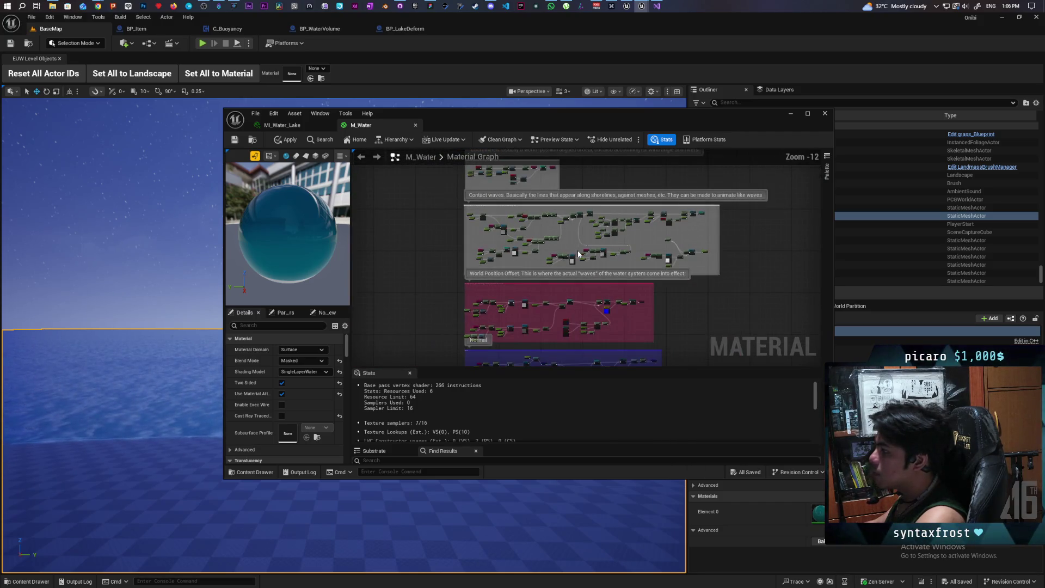
{"action": "scroll", "coordinate": [657, 289], "scroll_direction": "up", "scroll_amount": 2}
{"action": "scroll", "coordinate": [586, 284], "scroll_direction": "down", "scroll_amount": 2}
{"action": "mouse_move", "coordinate": [618, 259]}
{"action": "left_mouse_down"}
{"action": "mouse_move", "coordinate": [619, 308]}
{"action": "mouse_move", "coordinate": [619, 289]}
{"action": "mouse_move", "coordinate": [648, 280]}
{"action": "mouse_move", "coordinate": [653, 186]}
{"action": "left_mouse_up"}
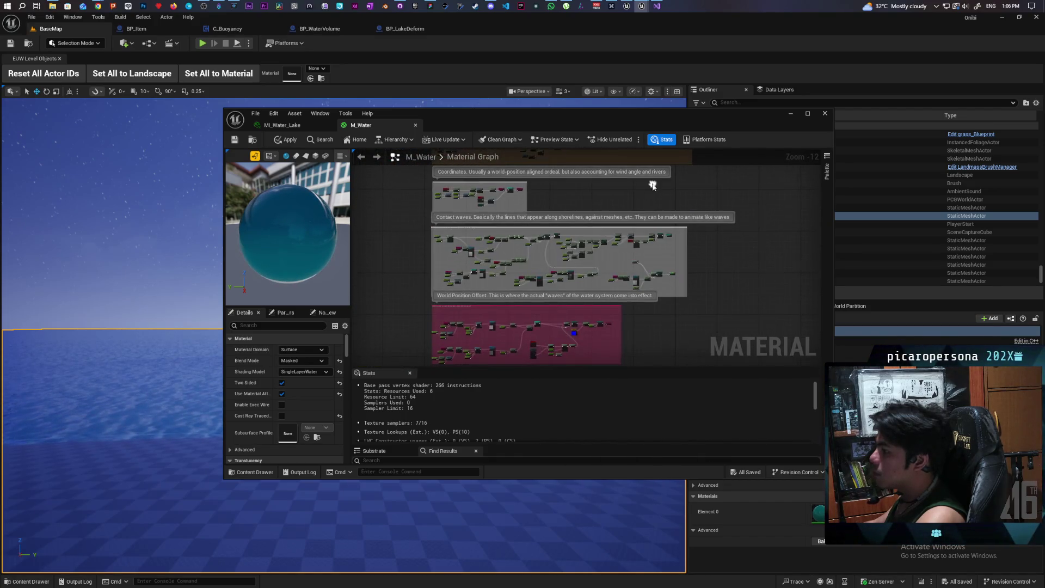
{"action": "left_click_drag", "start_coordinate": [545, 360], "coordinate": [545, 262]}
{"action": "scroll", "coordinate": [544, 261], "scroll_direction": "up", "scroll_amount": 5}
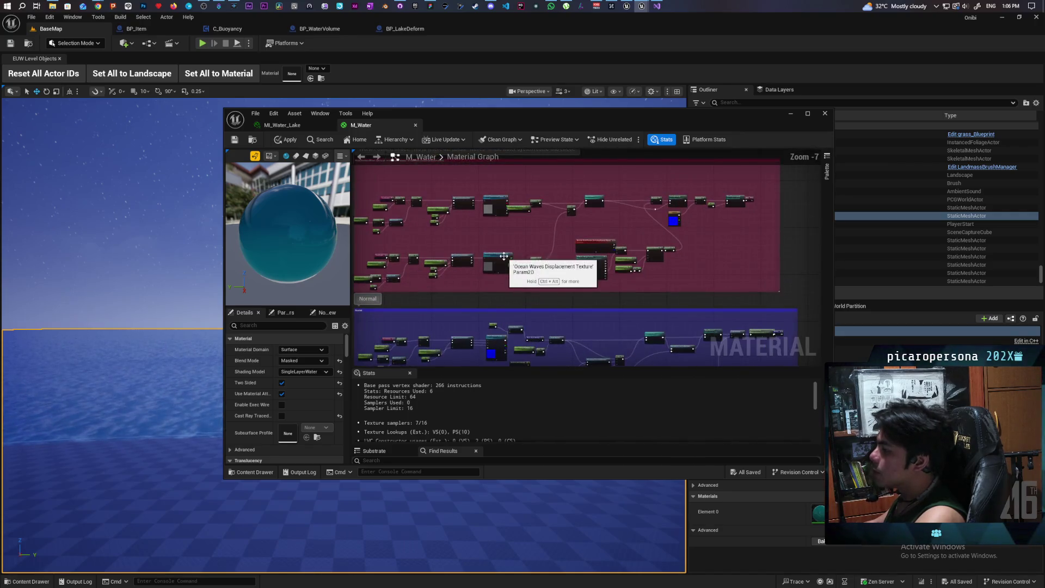
{"action": "scroll", "coordinate": [577, 280], "scroll_direction": "up", "scroll_amount": 5}
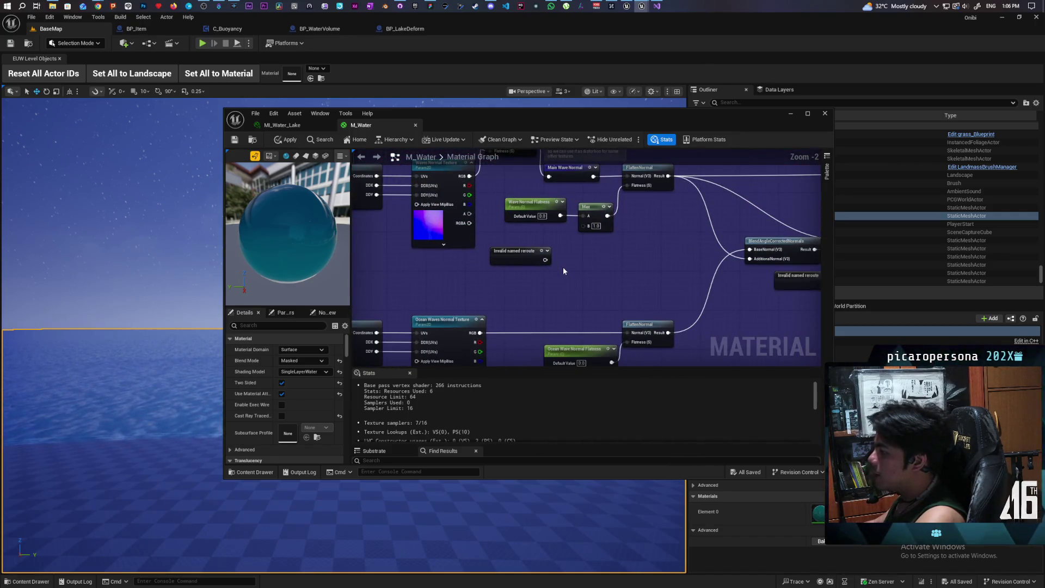
{"action": "scroll", "coordinate": [563, 270], "scroll_direction": "down", "scroll_amount": 4}
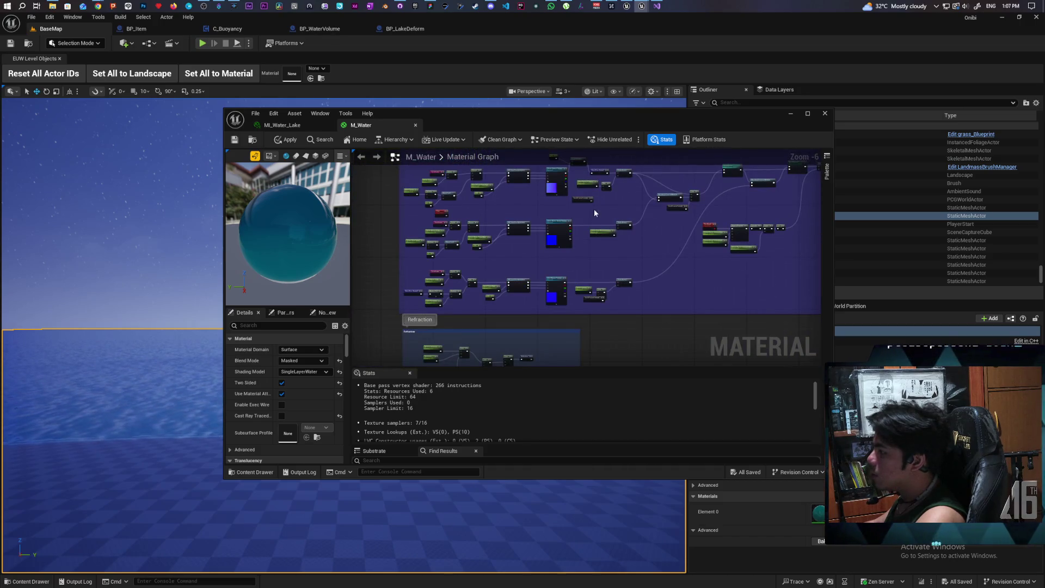
{"action": "scroll", "coordinate": [592, 251], "scroll_direction": "up", "scroll_amount": 3}
{"action": "mouse_move", "coordinate": [614, 250]}
{"action": "left_mouse_down"}
{"action": "mouse_move", "coordinate": [468, 254]}
{"action": "mouse_move", "coordinate": [619, 279]}
{"action": "left_mouse_up"}
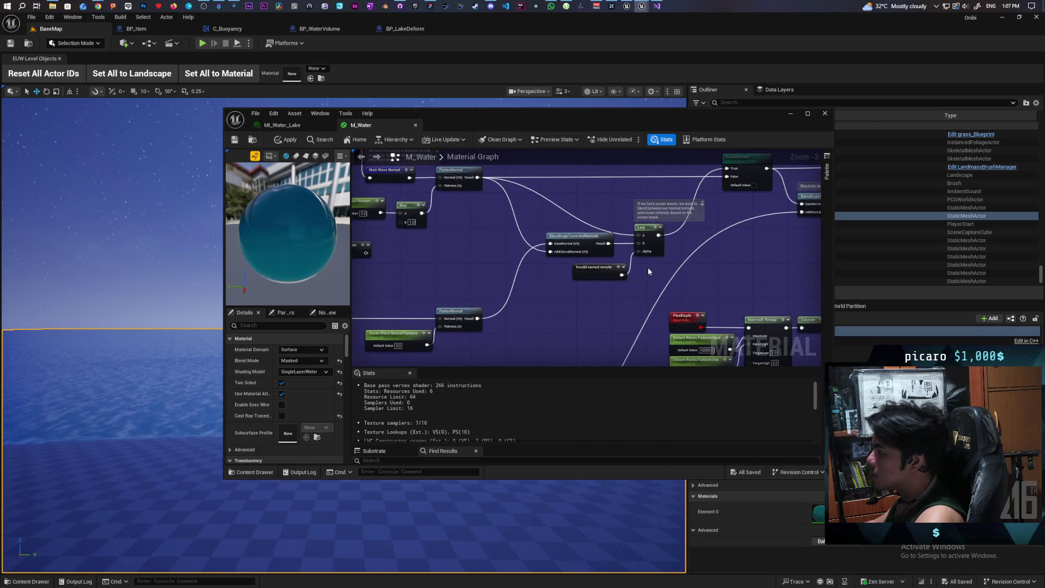
{"action": "scroll", "coordinate": [648, 267], "scroll_direction": "up", "scroll_amount": 2}
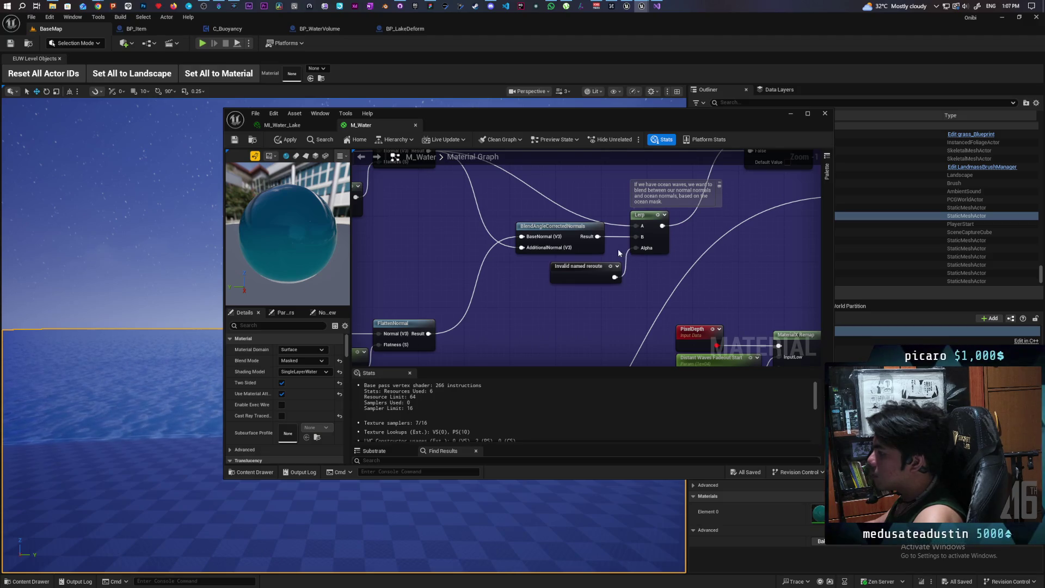
- Disconnect the reroute wire from the M_Water Lerp node's Alpha input
{"action": "left_click_drag", "start_coordinate": [626, 267], "coordinate": [626, 267]}
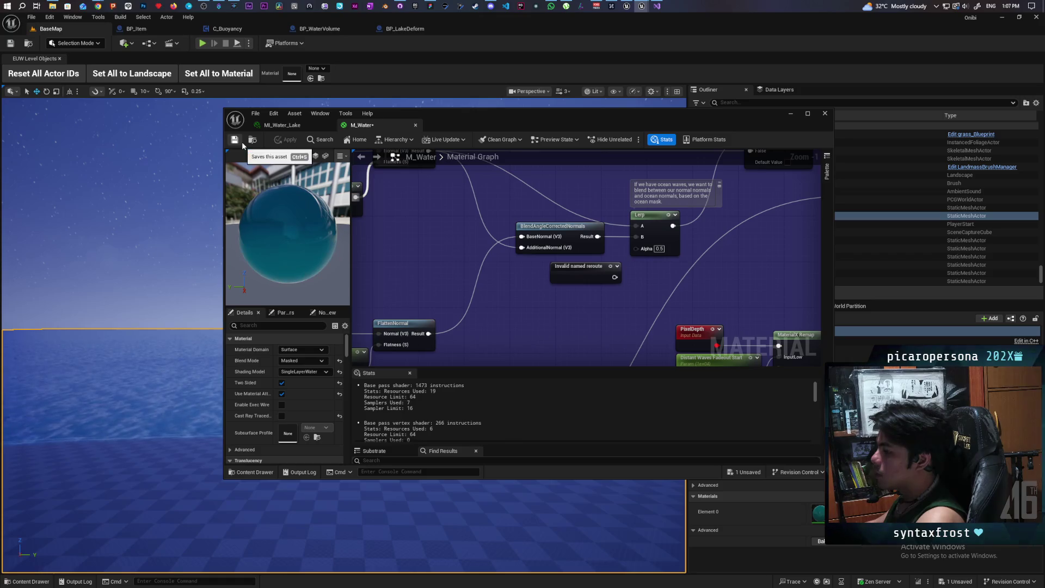
{"action": "mouse_move", "coordinate": [135, 287]}
{"action": "left_mouse_down"}
{"action": "mouse_move", "coordinate": [136, 242]}
{"action": "mouse_move", "coordinate": [136, 316]}
{"action": "left_mouse_up"}
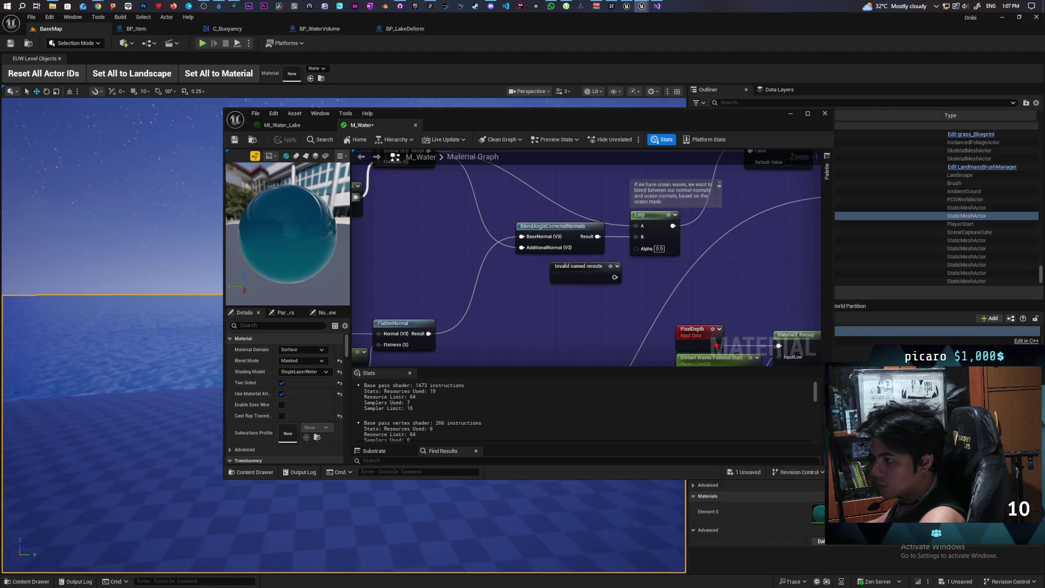
{"action": "left_click_drag", "start_coordinate": [136, 316], "coordinate": [136, 282]}
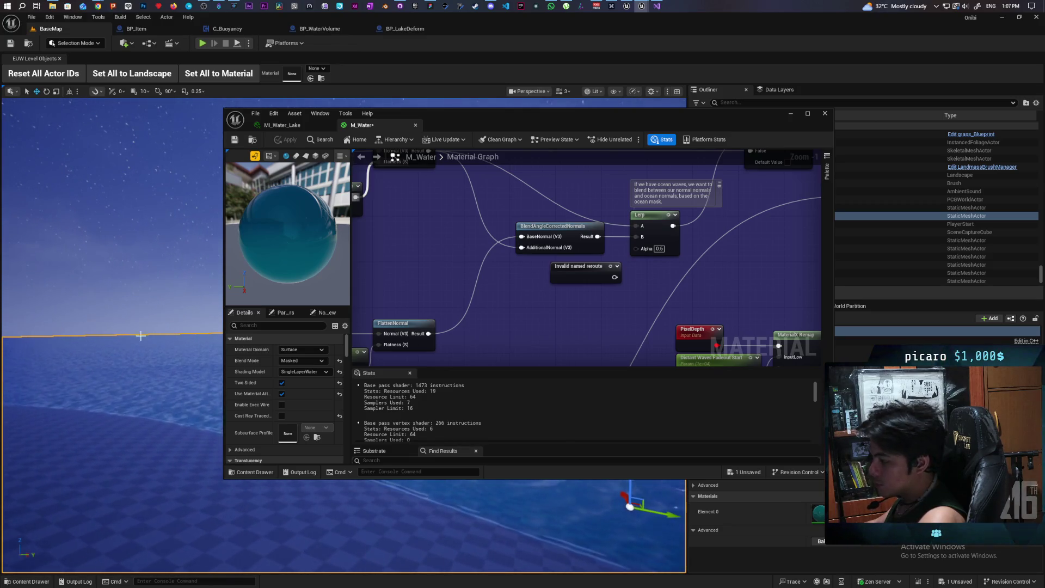
{"action": "scroll", "coordinate": [613, 260], "scroll_direction": "down", "scroll_amount": 6}
{"action": "scroll", "coordinate": [613, 261], "scroll_direction": "up", "scroll_amount": 4}
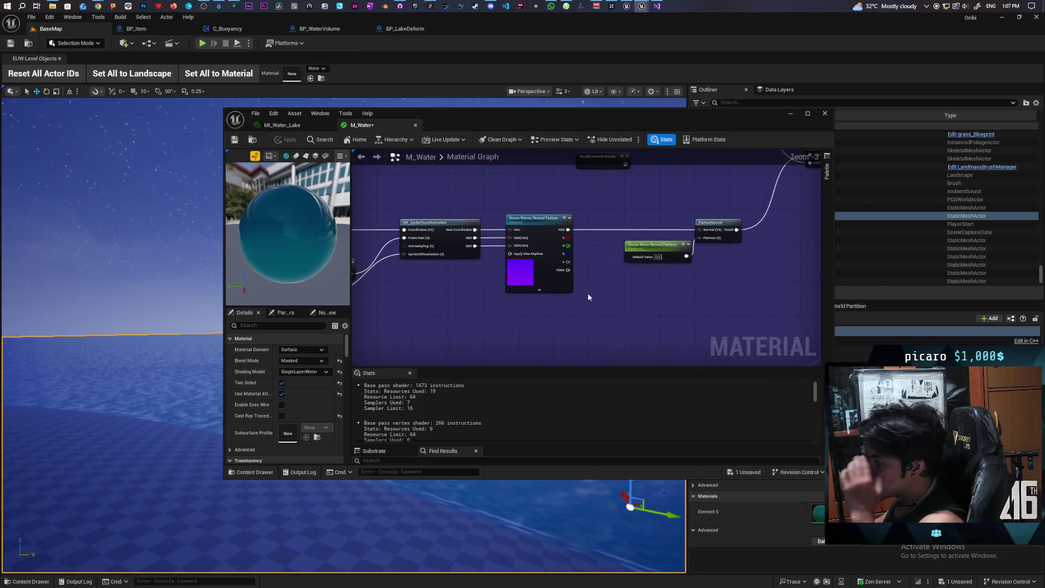
{"action": "mouse_move", "coordinate": [587, 292]}
{"action": "left_mouse_down"}
{"action": "mouse_move", "coordinate": [656, 286]}
{"action": "mouse_move", "coordinate": [612, 250]}
{"action": "mouse_move", "coordinate": [615, 213]}
{"action": "left_mouse_up"}
{"action": "mouse_move", "coordinate": [690, 248]}
{"action": "left_mouse_down"}
{"action": "mouse_move", "coordinate": [611, 187]}
{"action": "mouse_move", "coordinate": [629, 213]}
{"action": "mouse_move", "coordinate": [550, 301]}
{"action": "mouse_move", "coordinate": [684, 252]}
{"action": "left_mouse_up"}
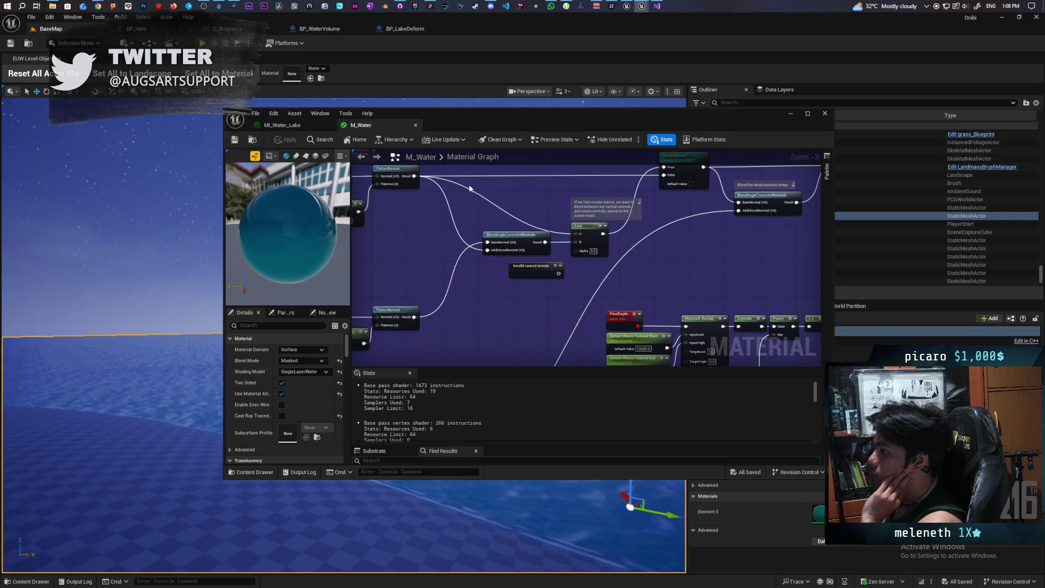
{"action": "left_click", "coordinate": [826, 113]}
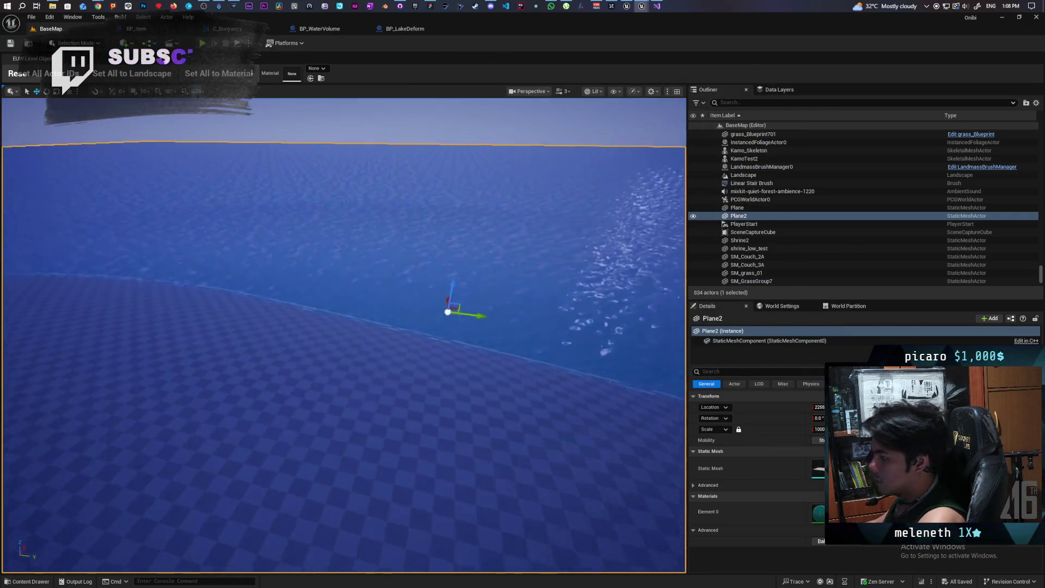
{"action": "mouse_move", "coordinate": [343, 327]}
{"action": "left_mouse_down"}
{"action": "mouse_move", "coordinate": [359, 409]}
{"action": "mouse_move", "coordinate": [359, 360]}
{"action": "mouse_move", "coordinate": [495, 271]}
{"action": "left_mouse_up"}
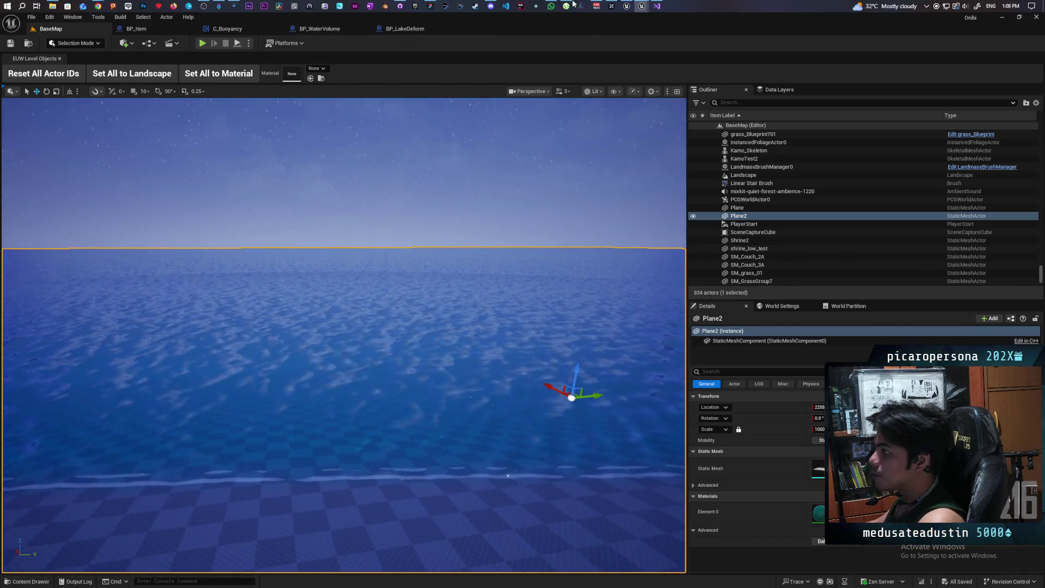
- Set the Lerp Alpha to 1.0, apply it, and move the material editor right of the ocean
{"action": "mouse_move", "coordinate": [642, 5]}
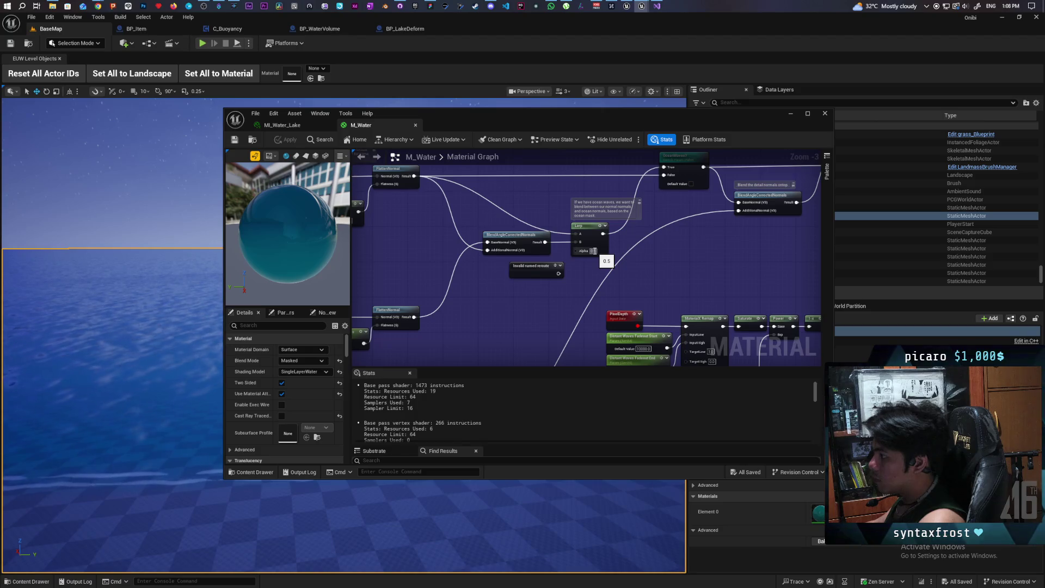
{"action": "mouse_move", "coordinate": [464, 286]}
{"action": "left_mouse_down"}
{"action": "mouse_move", "coordinate": [523, 276]}
{"action": "mouse_move", "coordinate": [571, 294]}
{"action": "left_mouse_up"}
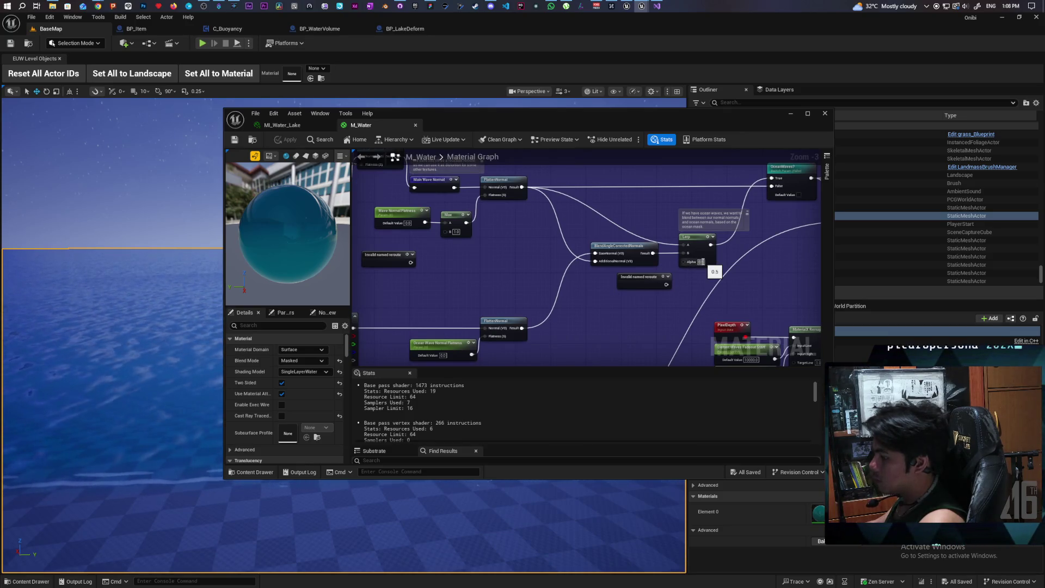
{"action": "type", "text": "1"}
{"action": "key", "text": "Return"}
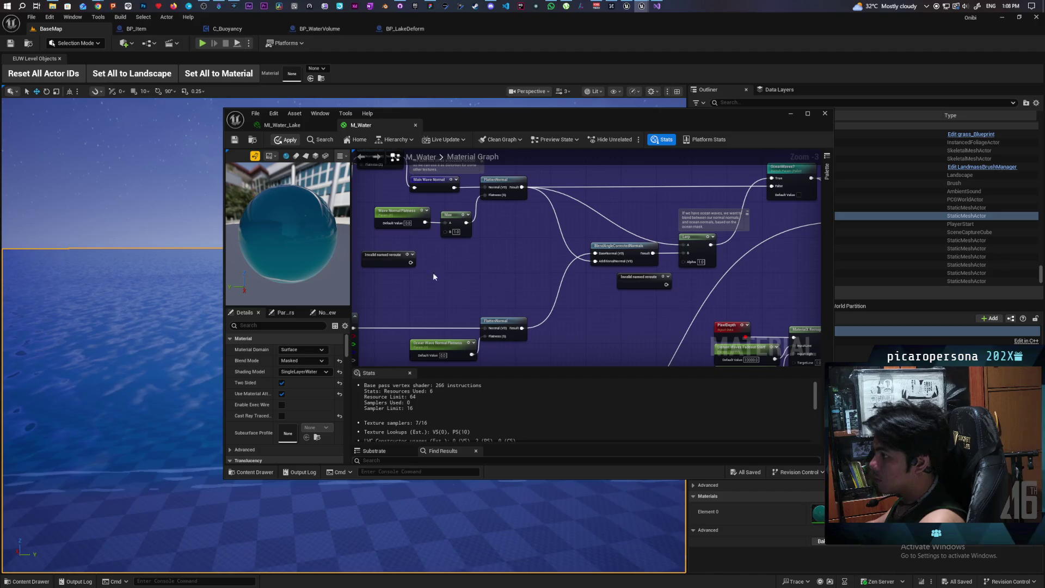
{"action": "left_click", "coordinate": [286, 139]}
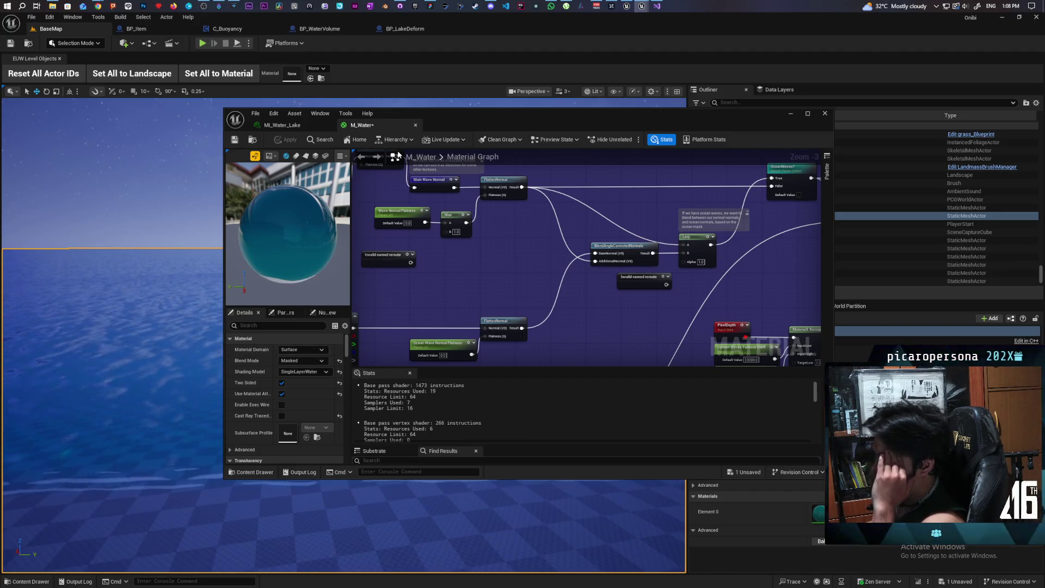
{"action": "left_click_drag", "start_coordinate": [419, 115], "coordinate": [652, 130]}
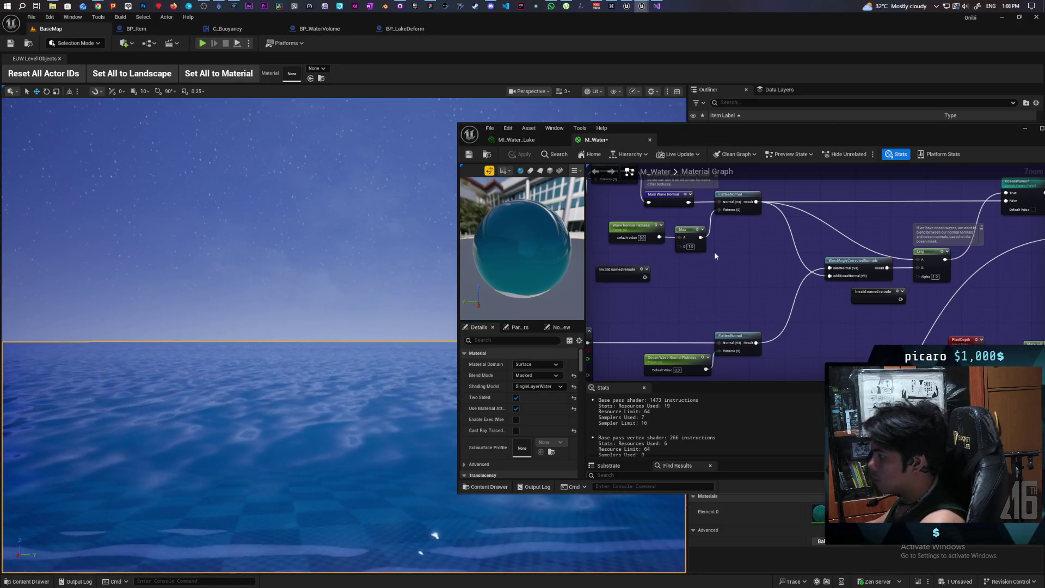
- Set the Lerp Alpha to 0.0 and apply the material
{"action": "mouse_move", "coordinate": [692, 247]}
{"action": "left_mouse_down"}
{"action": "mouse_move", "coordinate": [793, 303]}
{"action": "mouse_move", "coordinate": [619, 303]}
{"action": "mouse_move", "coordinate": [813, 305]}
{"action": "left_mouse_up"}
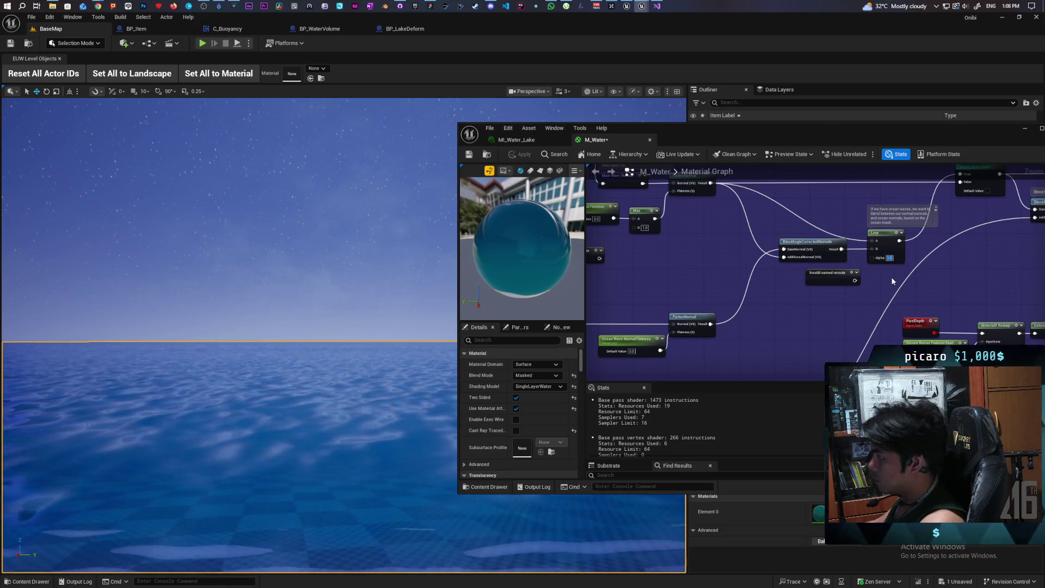
{"action": "type", "text": "0"}
{"action": "key", "text": "Return"}
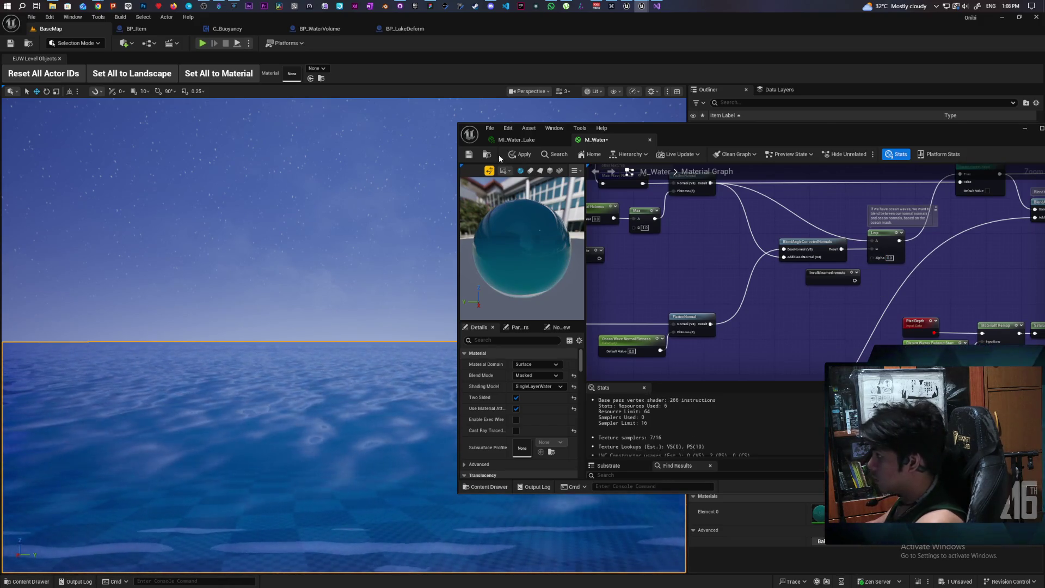
{"action": "left_click", "coordinate": [517, 155]}
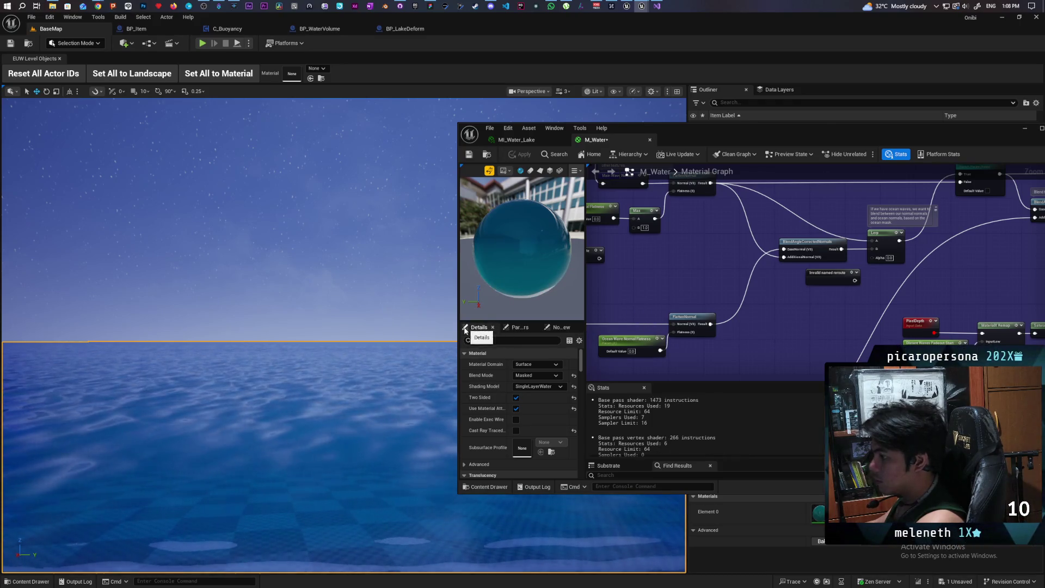
- Cancel an attempted reroute-to-Alpha connection and bring up the Content Drawer
{"action": "mouse_move", "coordinate": [372, 345]}
{"action": "left_mouse_down"}
{"action": "mouse_move", "coordinate": [385, 320]}
{"action": "mouse_move", "coordinate": [380, 411]}
{"action": "mouse_move", "coordinate": [427, 509]}
{"action": "mouse_move", "coordinate": [436, 341]}
{"action": "mouse_move", "coordinate": [456, 279]}
{"action": "mouse_move", "coordinate": [378, 344]}
{"action": "left_mouse_up"}
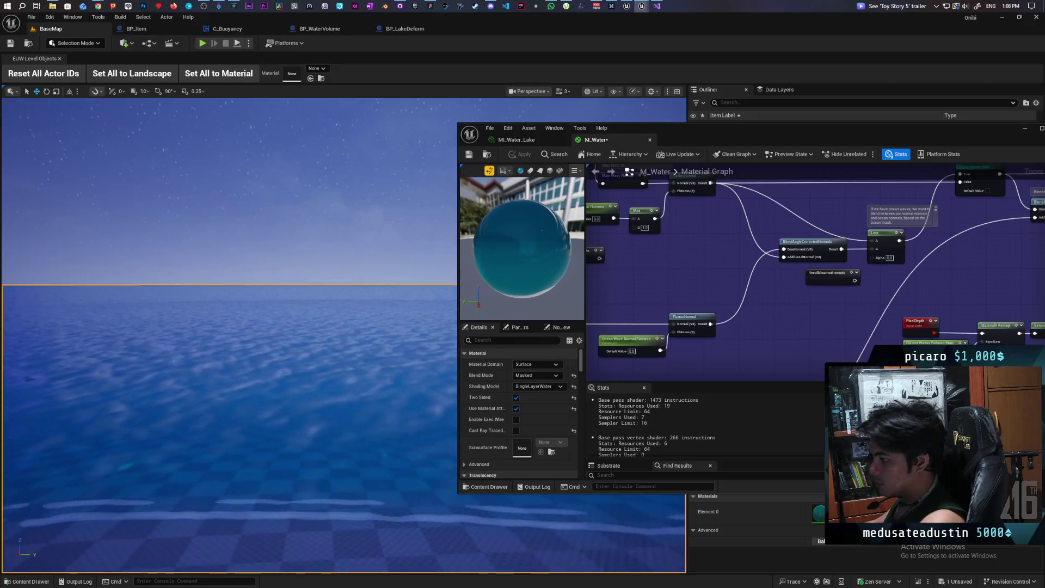
{"action": "mouse_move", "coordinate": [855, 280]}
{"action": "left_mouse_down"}
{"action": "mouse_move", "coordinate": [893, 291]}
{"action": "mouse_move", "coordinate": [877, 257]}
{"action": "mouse_move", "coordinate": [838, 289]}
{"action": "left_mouse_up"}
{"action": "key", "text": "Escape"}
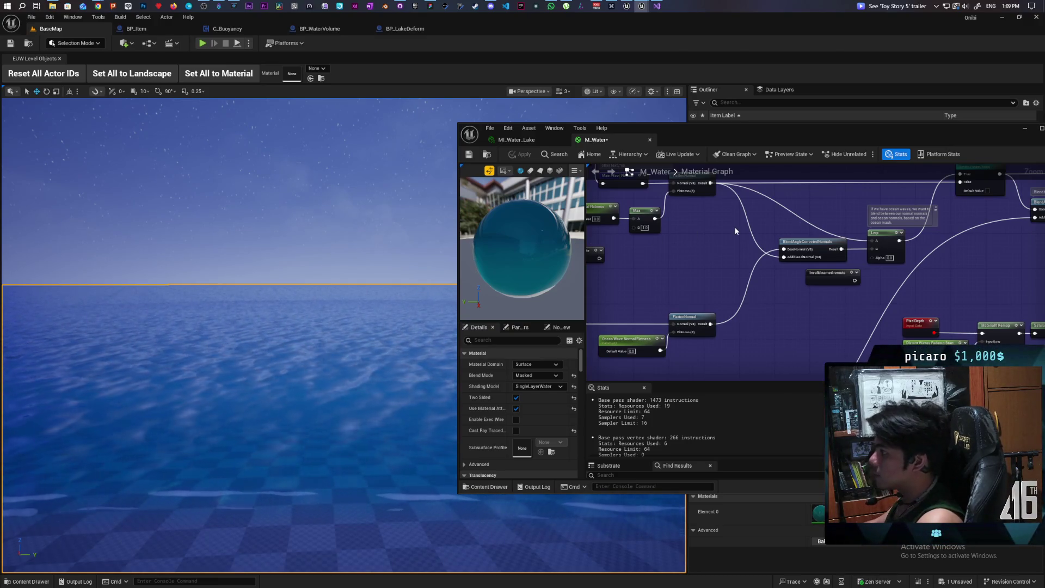
{"action": "left_click", "coordinate": [480, 488]}
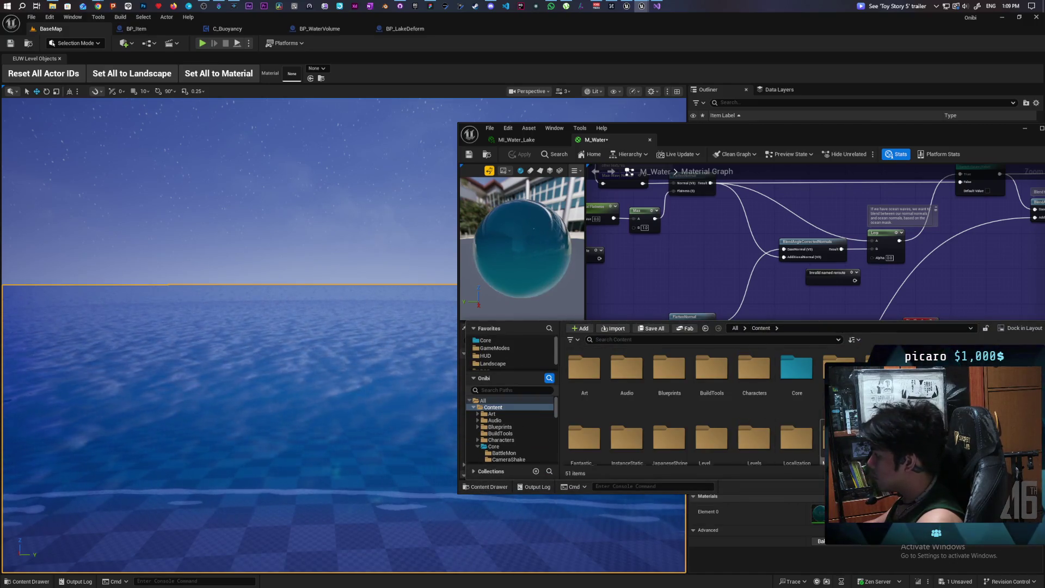
- Look through the SoStylized folder's Materials and Demo subfolders
{"action": "scroll", "coordinate": [764, 351], "scroll_direction": "down", "scroll_amount": 2}
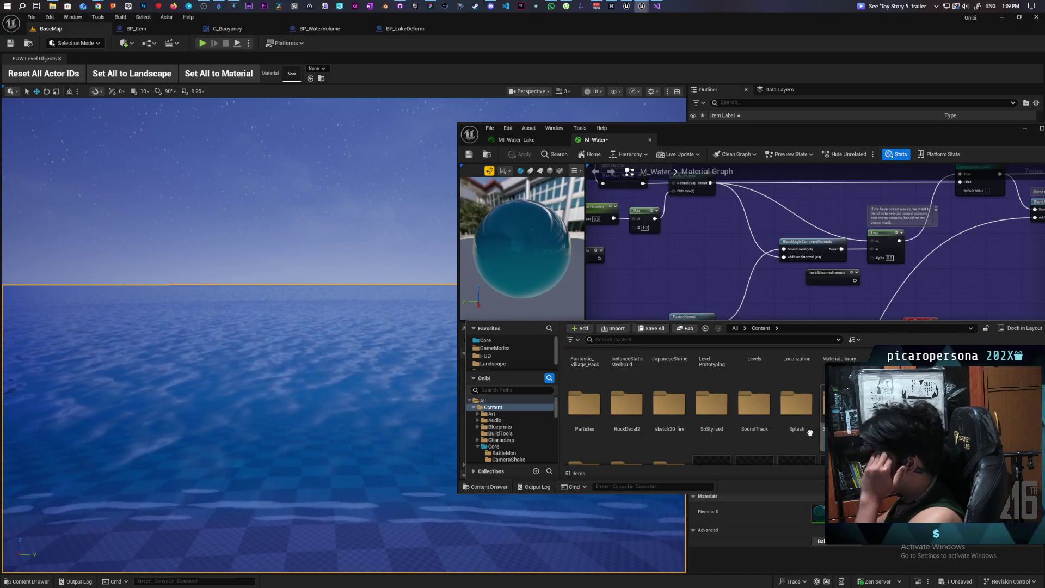
{"action": "double_click", "coordinate": [712, 420]}
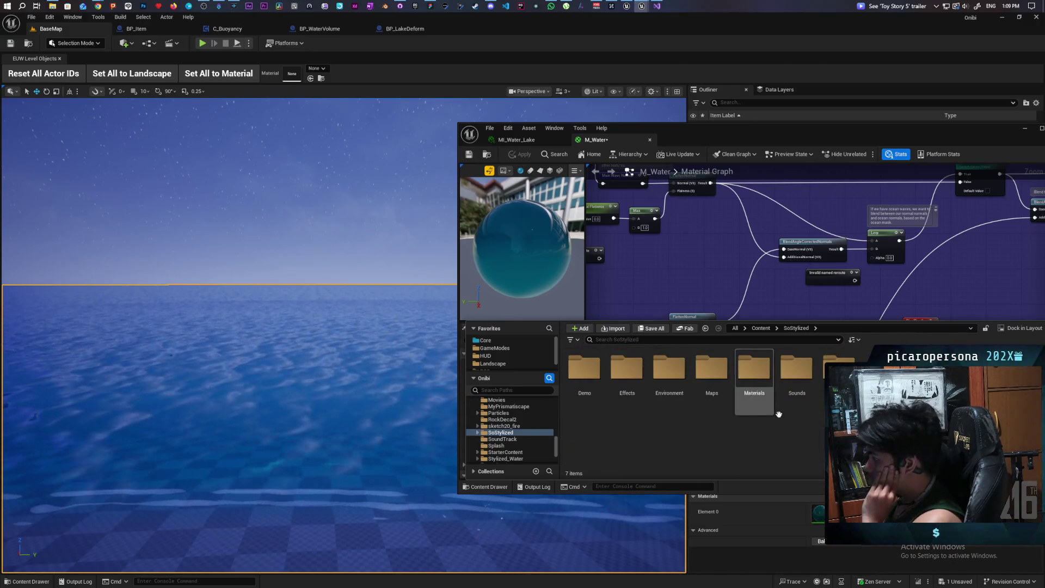
{"action": "double_click", "coordinate": [759, 390]}
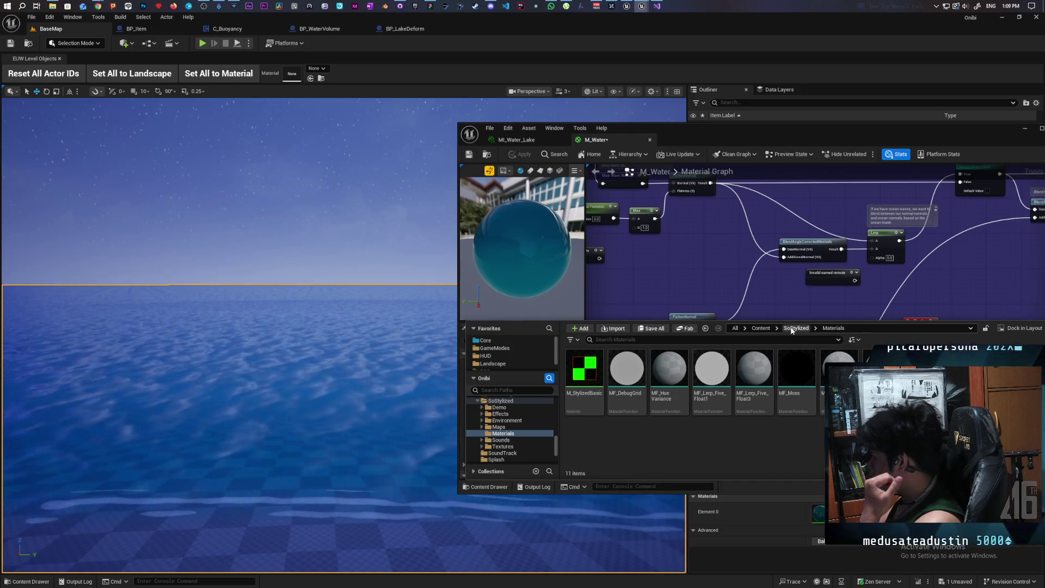
{"action": "left_click", "coordinate": [792, 329]}
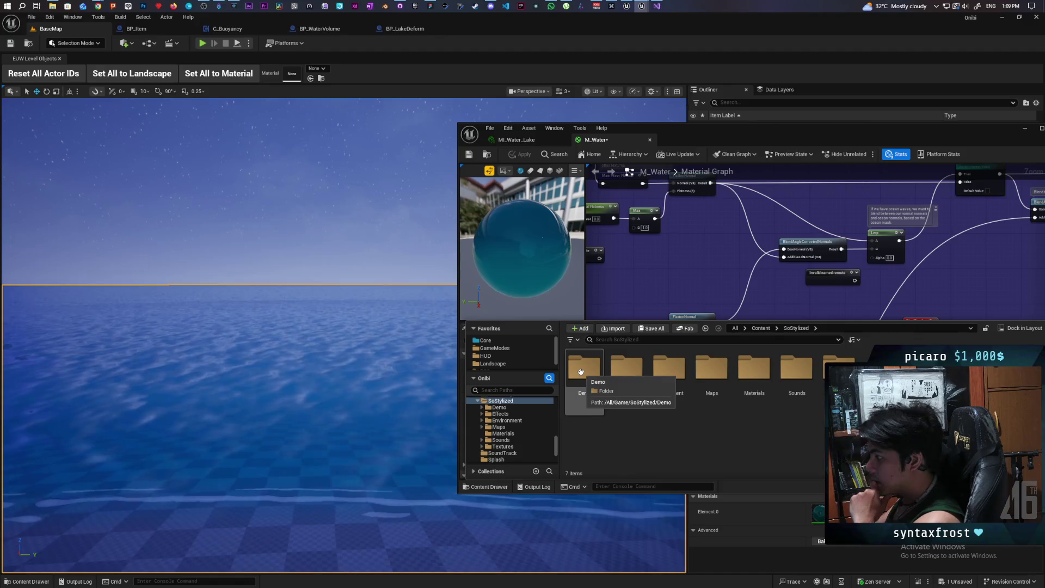
{"action": "double_click", "coordinate": [581, 371]}
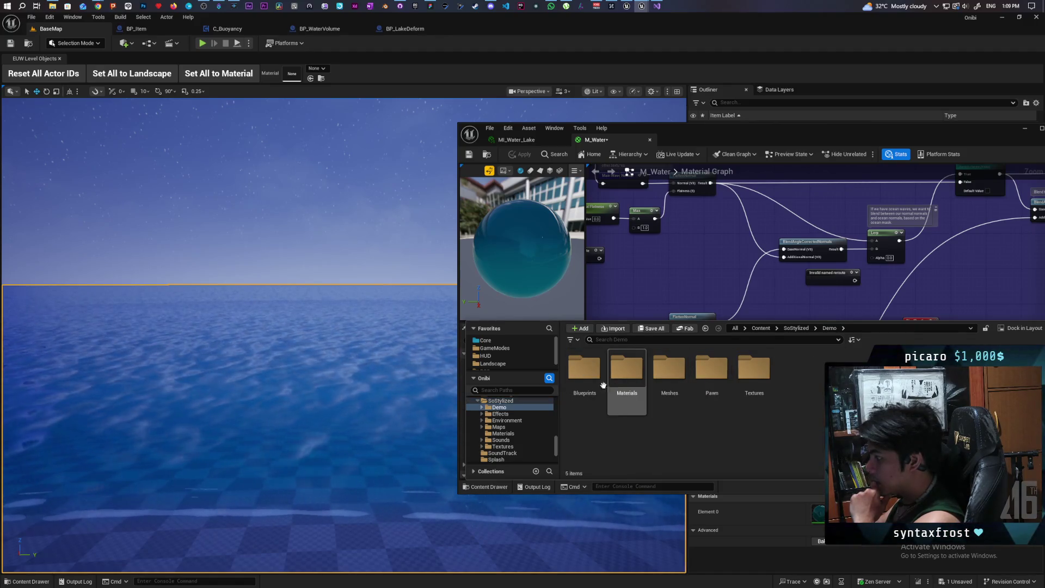
{"action": "left_click", "coordinate": [794, 328]}
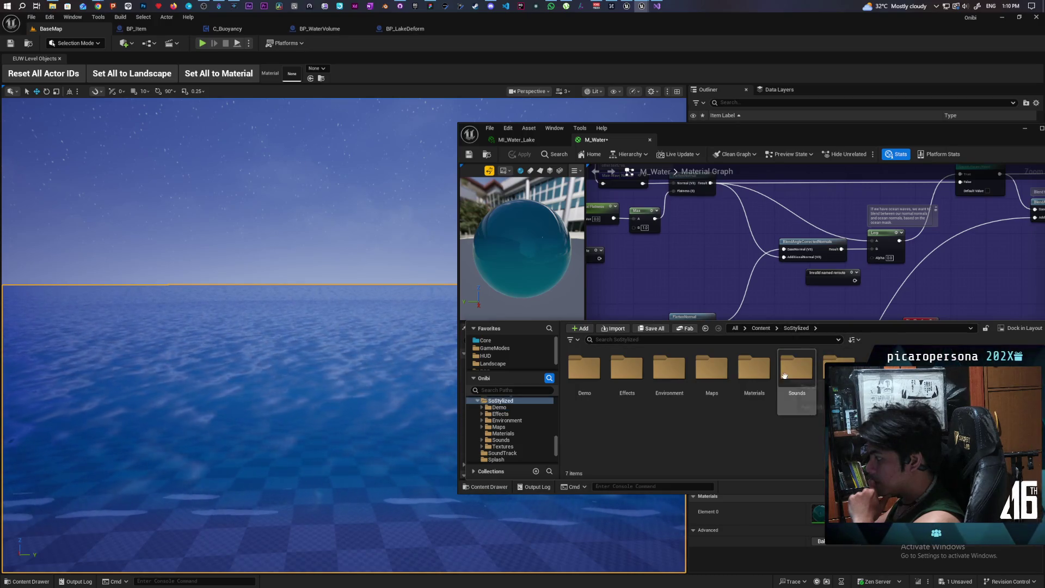
- Open M_StylizedWater from SoStylized/Environment/Water/Materials and move the M_Water window aside
{"action": "double_click", "coordinate": [672, 372]}
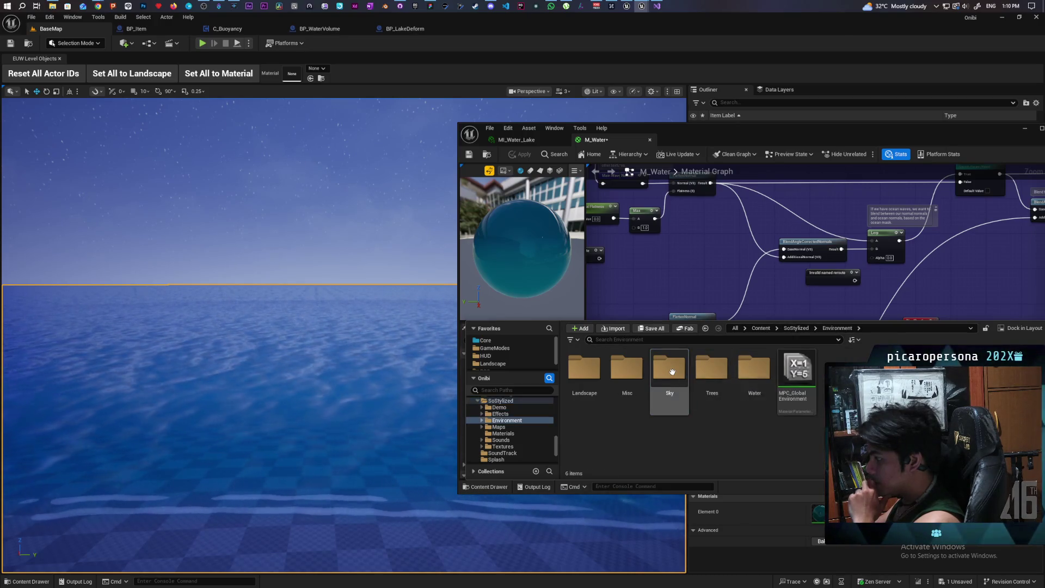
{"action": "double_click", "coordinate": [758, 374]}
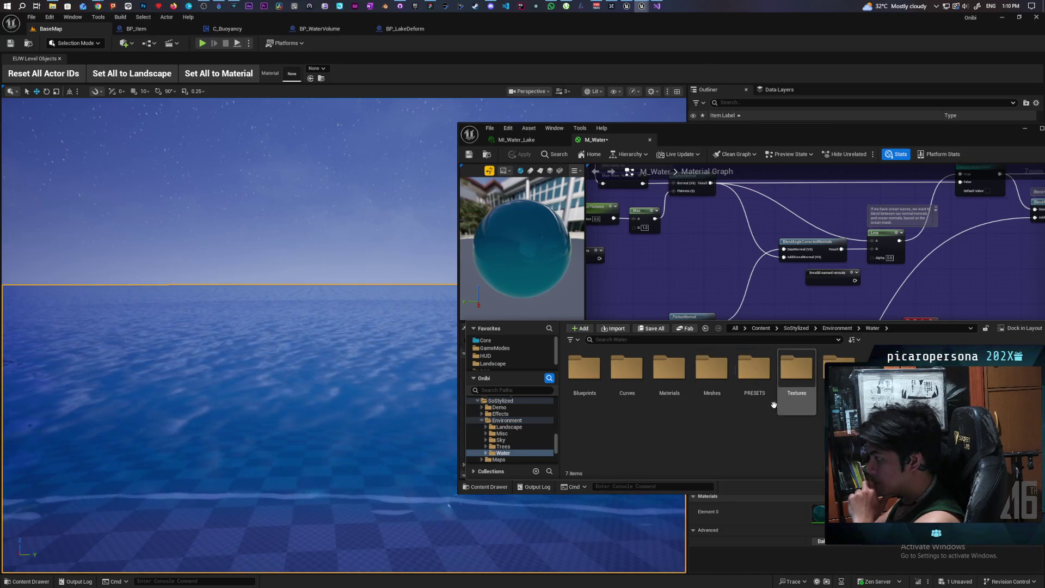
{"action": "double_click", "coordinate": [669, 375]}
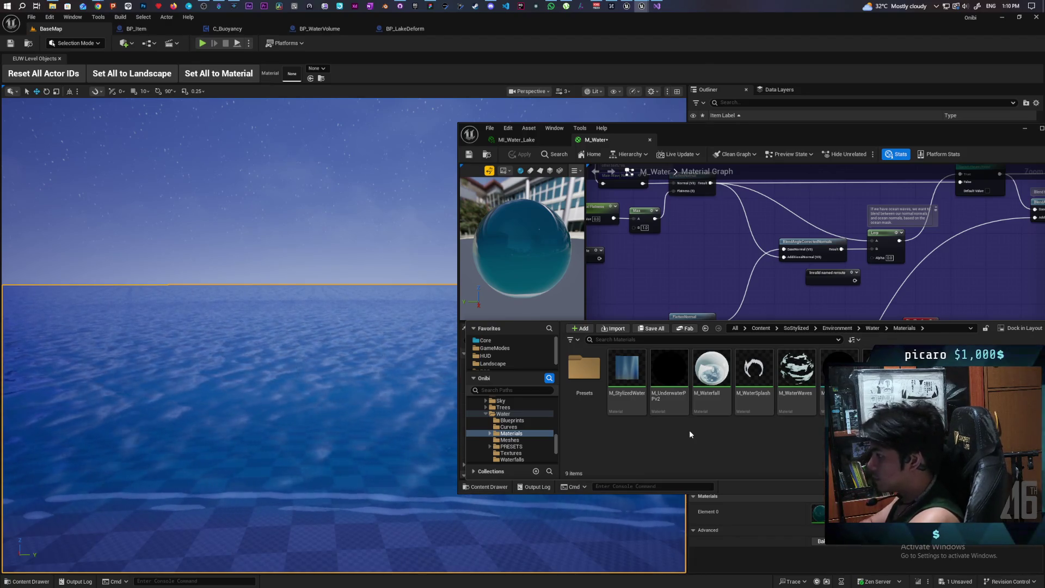
{"action": "double_click", "coordinate": [629, 386]}
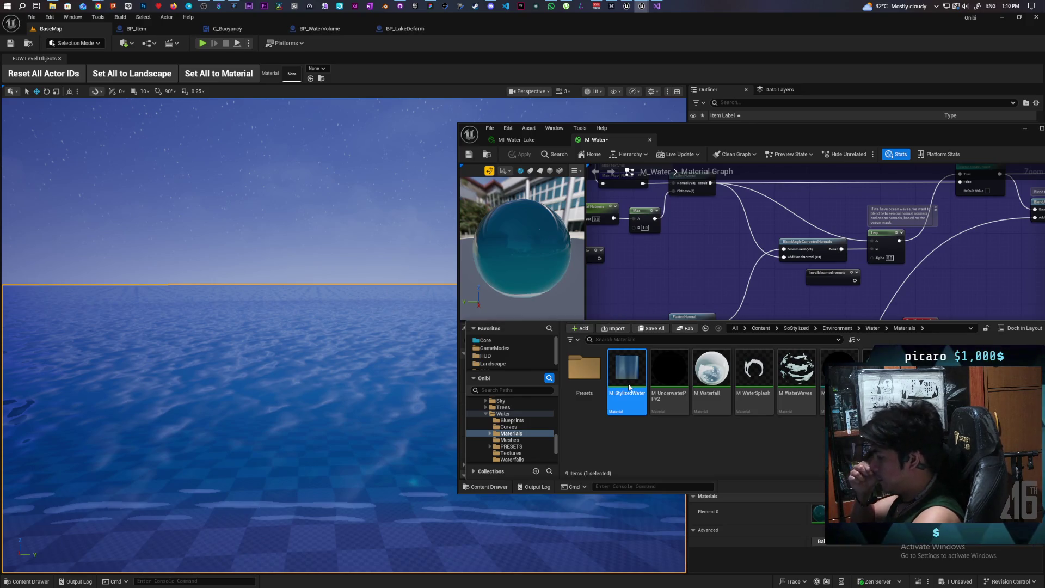
{"action": "double_click", "coordinate": [629, 387]}
{"action": "left_click_drag", "start_coordinate": [913, 140], "coordinate": [880, 142]}
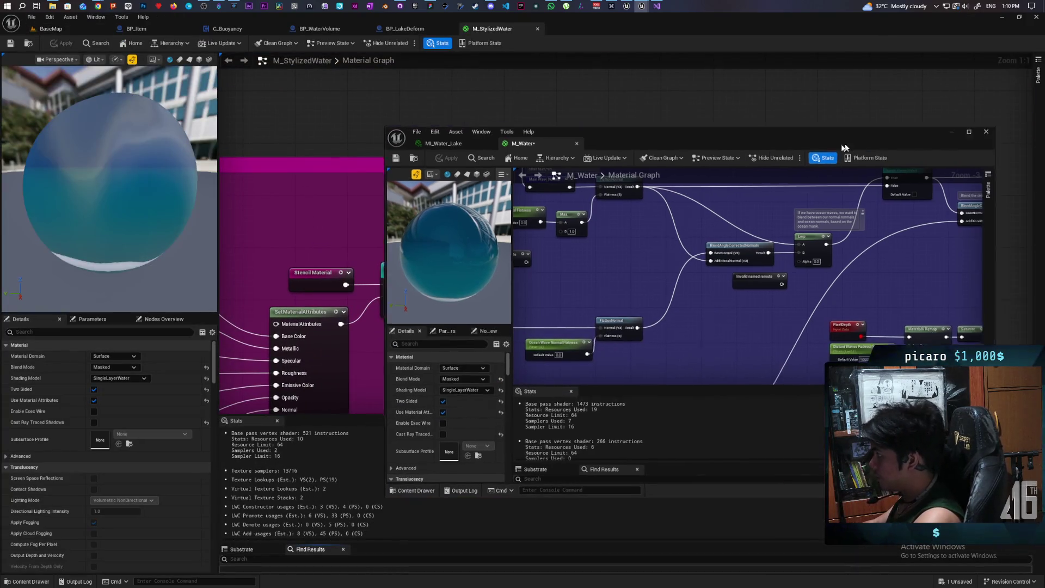
- Minimize M_Water and jump through the Normal and Ocean Mask named reroutes in M_StylizedWater
{"action": "left_click", "coordinate": [992, 130]}
{"action": "scroll", "coordinate": [624, 234], "scroll_direction": "down", "scroll_amount": 9}
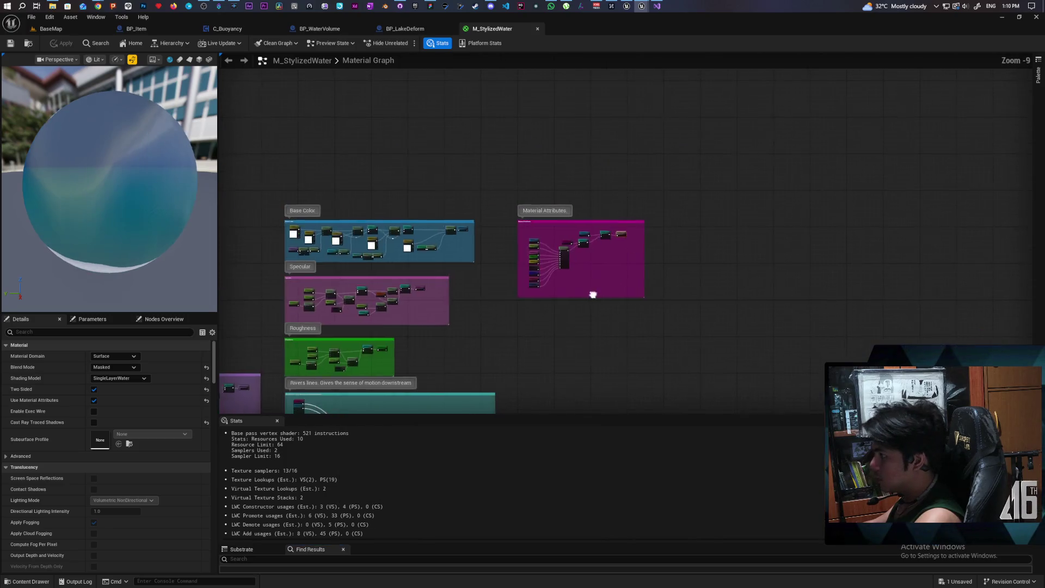
{"action": "scroll", "coordinate": [639, 244], "scroll_direction": "up", "scroll_amount": 9}
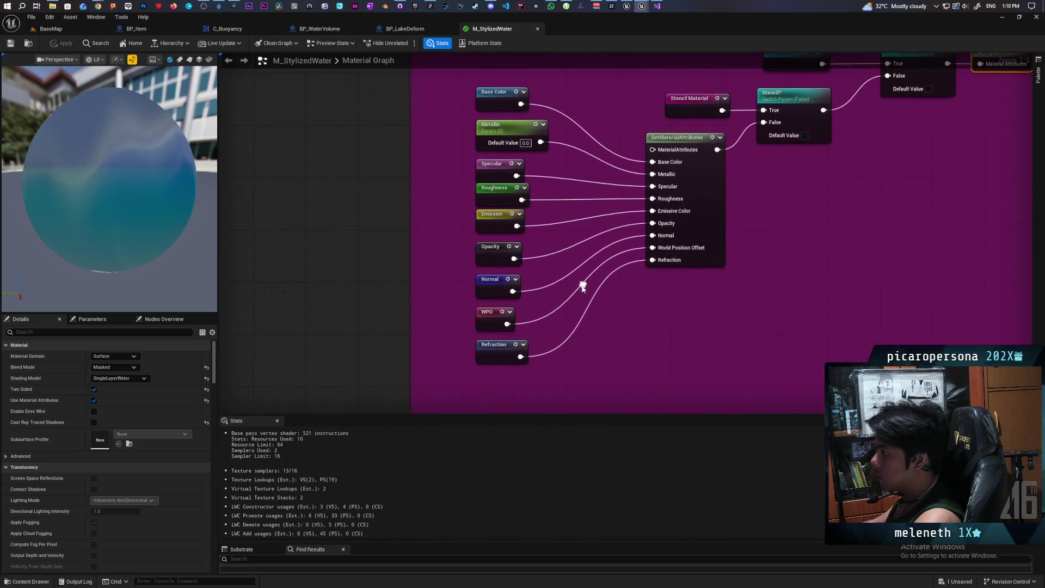
{"action": "double_click", "coordinate": [485, 284]}
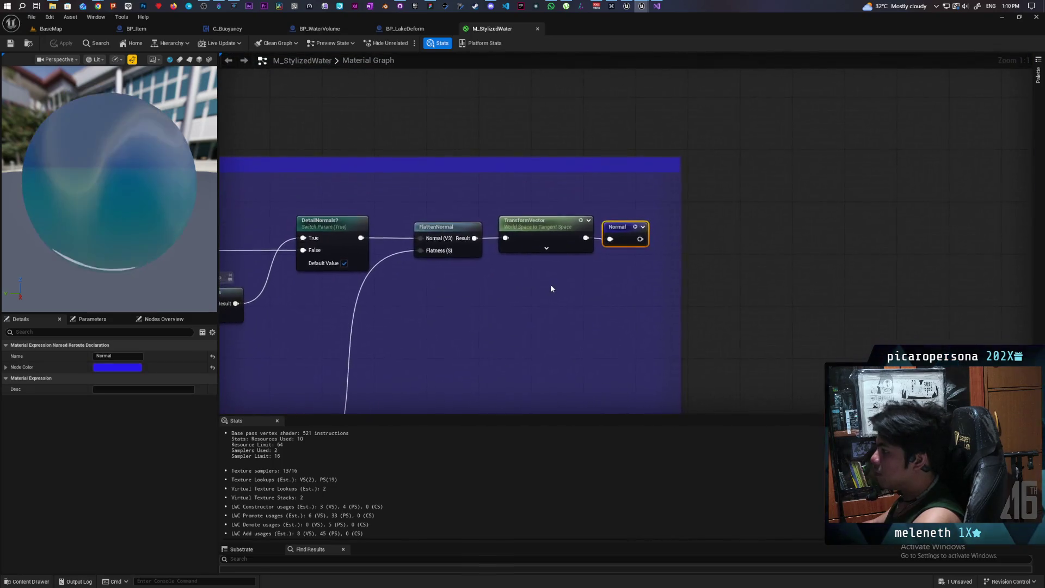
{"action": "scroll", "coordinate": [547, 292], "scroll_direction": "down", "scroll_amount": 5}
{"action": "scroll", "coordinate": [700, 218], "scroll_direction": "up", "scroll_amount": 2}
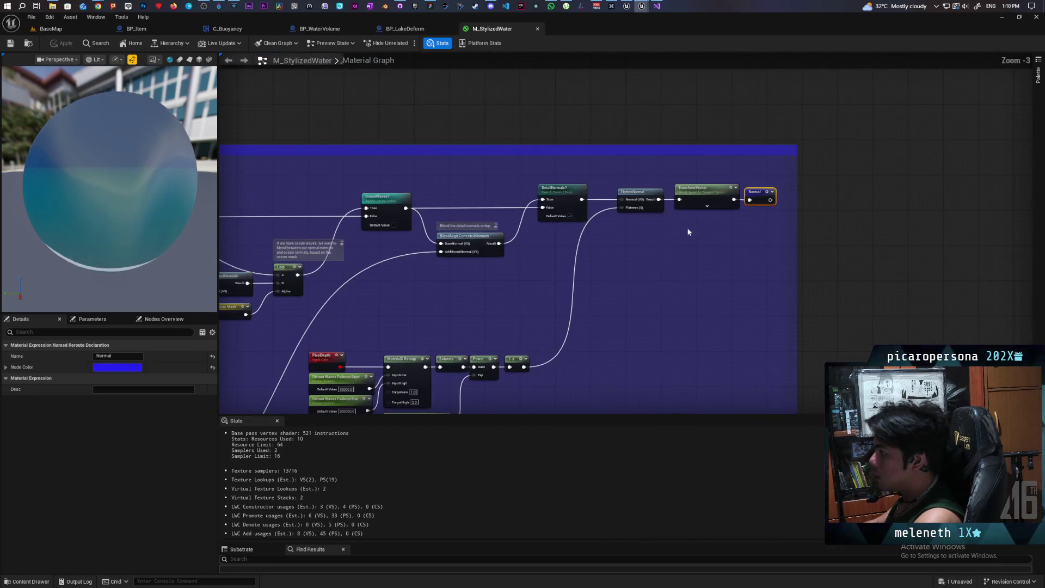
{"action": "left_click_drag", "start_coordinate": [851, 246], "coordinate": [810, 259]}
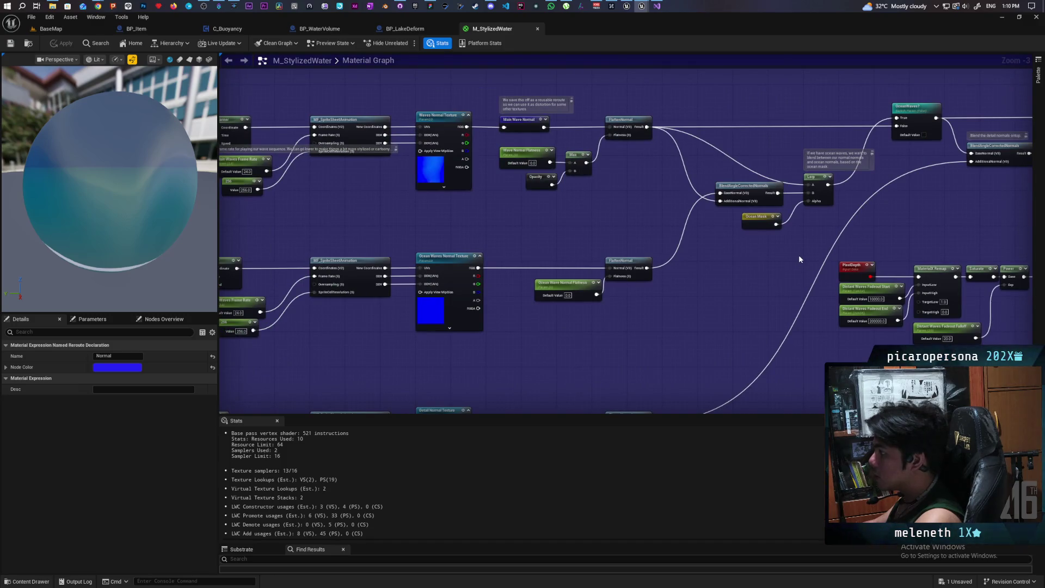
{"action": "scroll", "coordinate": [763, 256], "scroll_direction": "down", "scroll_amount": 4}
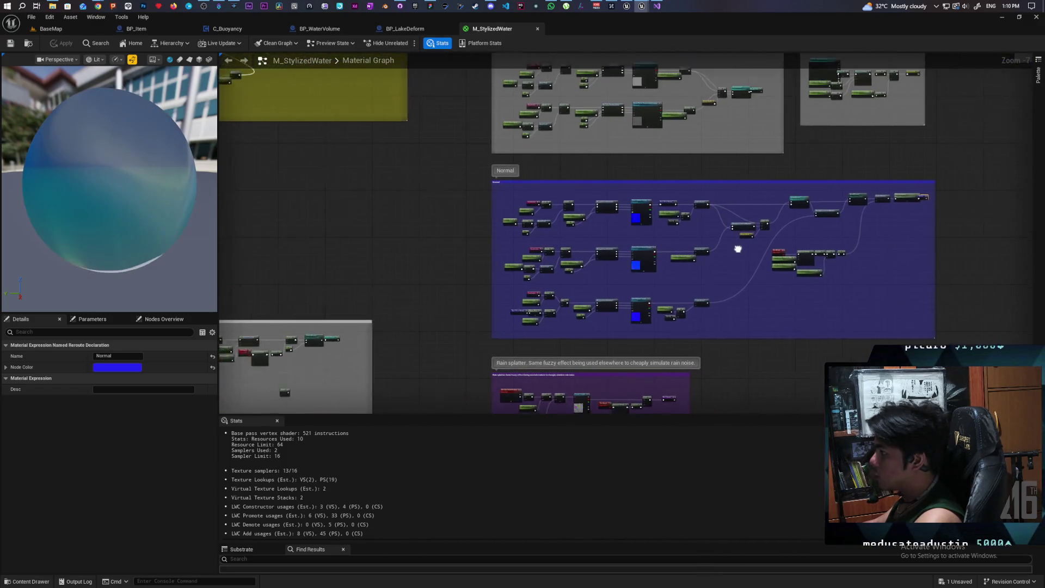
{"action": "scroll", "coordinate": [738, 249], "scroll_direction": "up", "scroll_amount": 4}
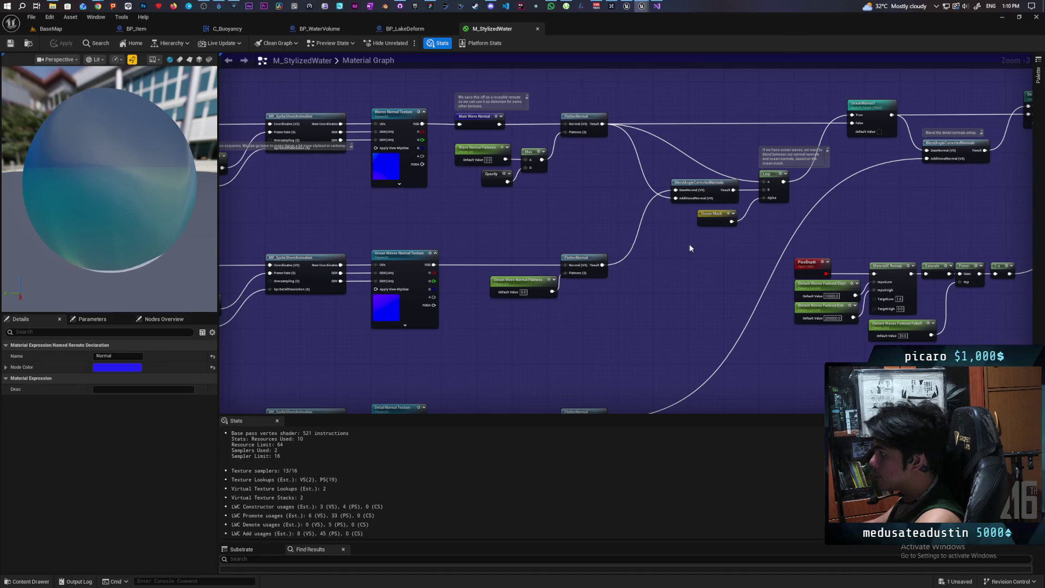
{"action": "double_click", "coordinate": [711, 221]}
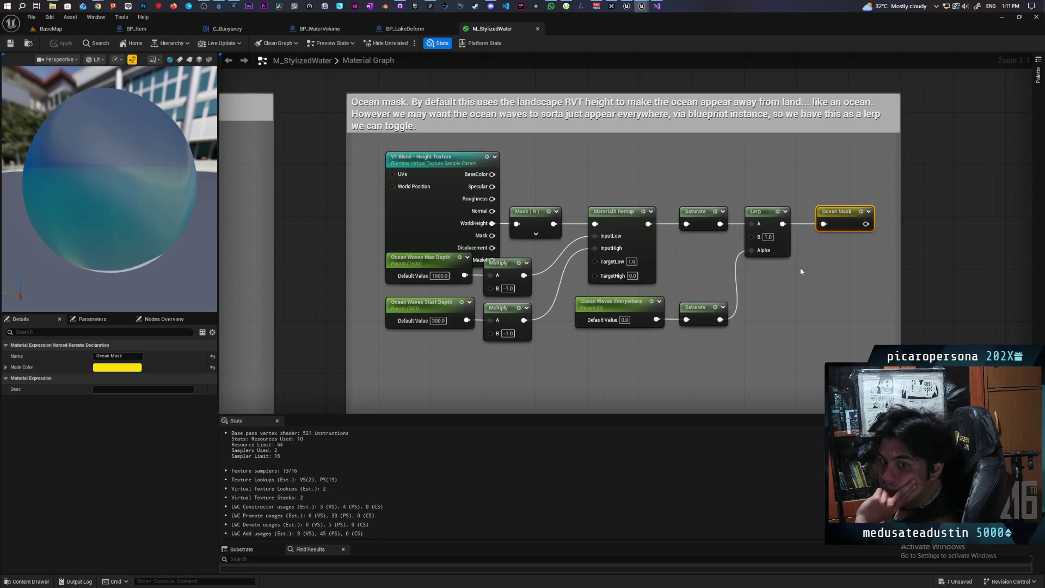
- Survey the M_StylizedWater comment groups, then restore the M_Water window from the taskbar
{"action": "scroll", "coordinate": [801, 271], "scroll_direction": "down", "scroll_amount": 12}
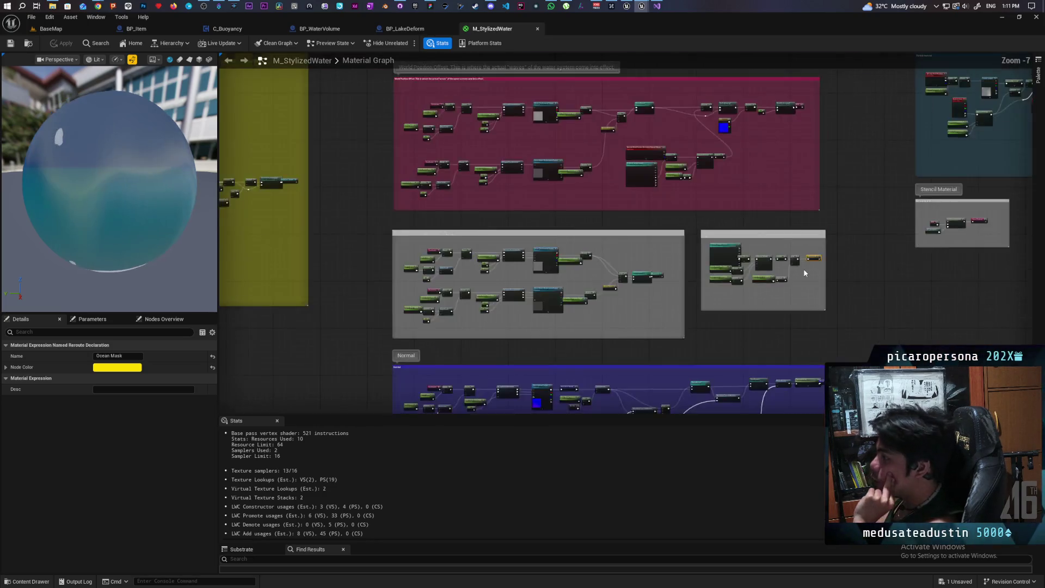
{"action": "mouse_move", "coordinate": [905, 318]}
{"action": "left_mouse_down"}
{"action": "mouse_move", "coordinate": [833, 199]}
{"action": "mouse_move", "coordinate": [763, 180]}
{"action": "mouse_move", "coordinate": [789, 282]}
{"action": "mouse_move", "coordinate": [855, 313]}
{"action": "mouse_move", "coordinate": [861, 231]}
{"action": "mouse_move", "coordinate": [831, 297]}
{"action": "left_mouse_up"}
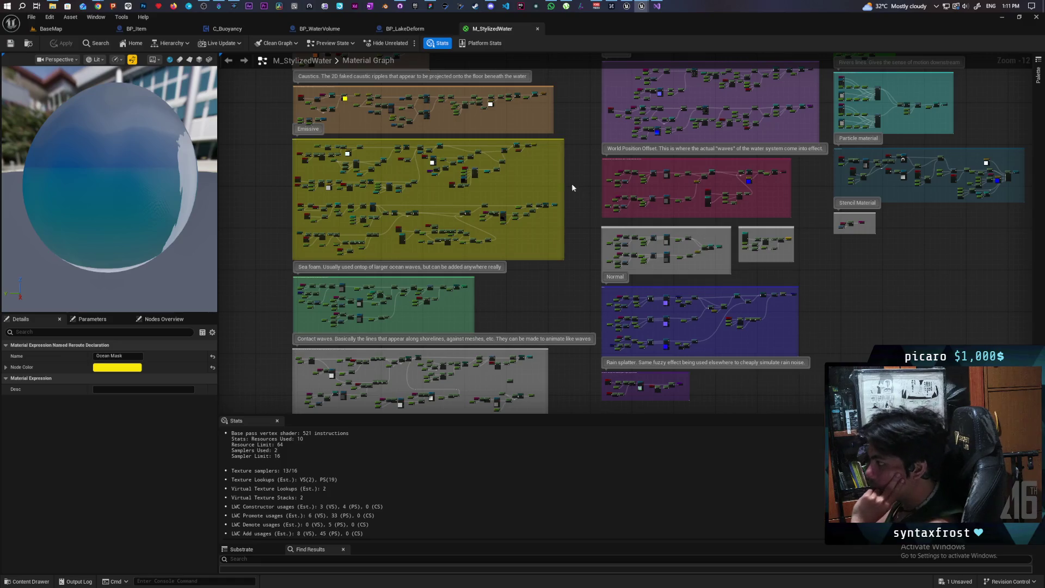
{"action": "mouse_move", "coordinate": [588, 151]}
{"action": "left_mouse_down"}
{"action": "mouse_move", "coordinate": [593, 318]}
{"action": "mouse_move", "coordinate": [574, 240]}
{"action": "mouse_move", "coordinate": [571, 300]}
{"action": "mouse_move", "coordinate": [554, 279]}
{"action": "mouse_move", "coordinate": [504, 263]}
{"action": "mouse_move", "coordinate": [433, 281]}
{"action": "mouse_move", "coordinate": [518, 247]}
{"action": "mouse_move", "coordinate": [510, 255]}
{"action": "mouse_move", "coordinate": [516, 172]}
{"action": "mouse_move", "coordinate": [517, 240]}
{"action": "left_mouse_up"}
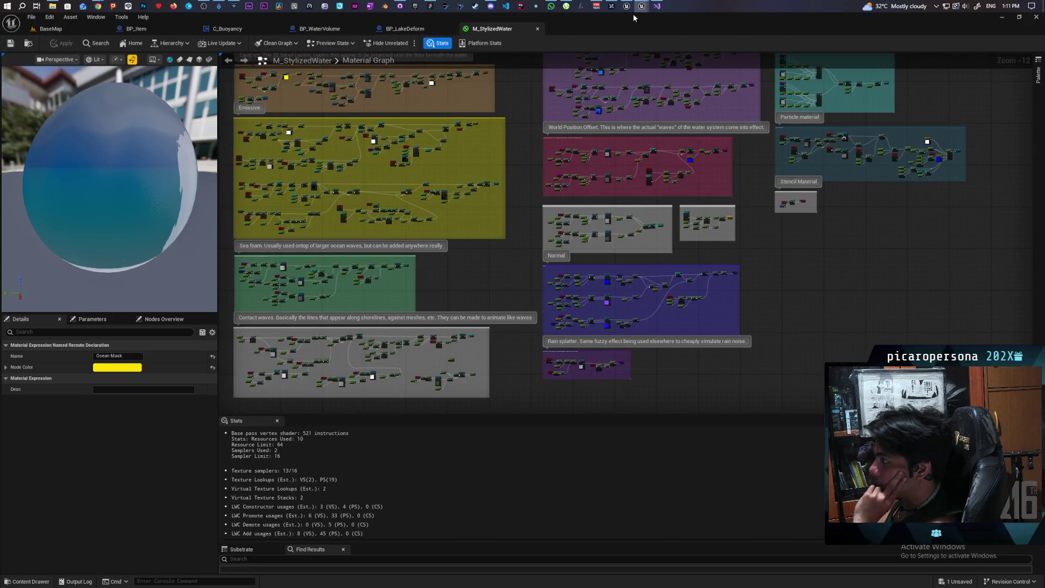
{"action": "mouse_move", "coordinate": [642, 6]}
{"action": "left_click", "coordinate": [684, 64]}
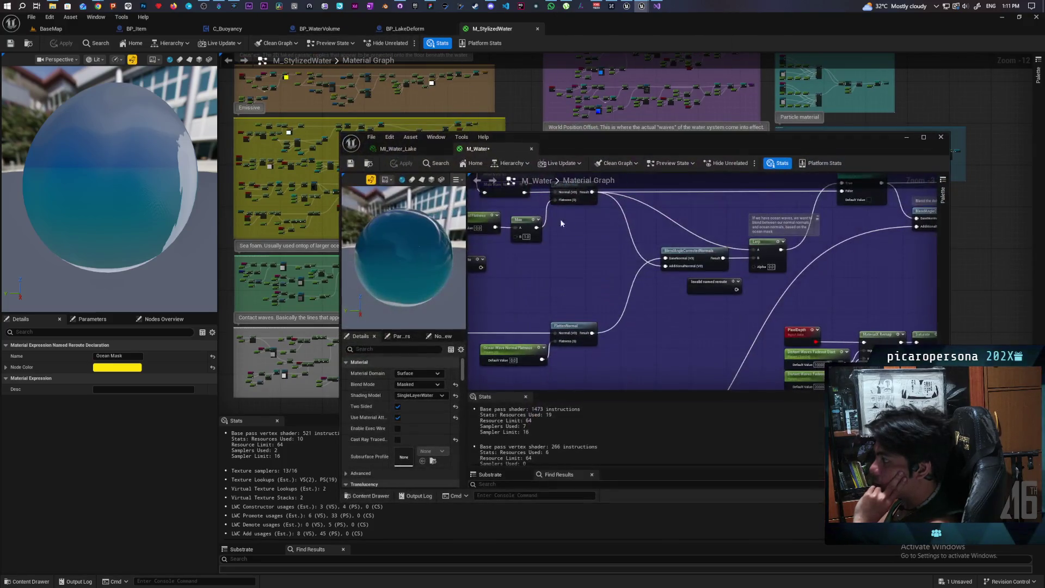
- Browse M_Water's Refraction, Edge feathering and World Position Offset sections, then minimize its window
{"action": "scroll", "coordinate": [599, 229], "scroll_direction": "down", "scroll_amount": 8}
{"action": "mouse_move", "coordinate": [649, 259]}
{"action": "left_mouse_down"}
{"action": "mouse_move", "coordinate": [653, 205]}
{"action": "mouse_move", "coordinate": [645, 243]}
{"action": "left_mouse_up"}
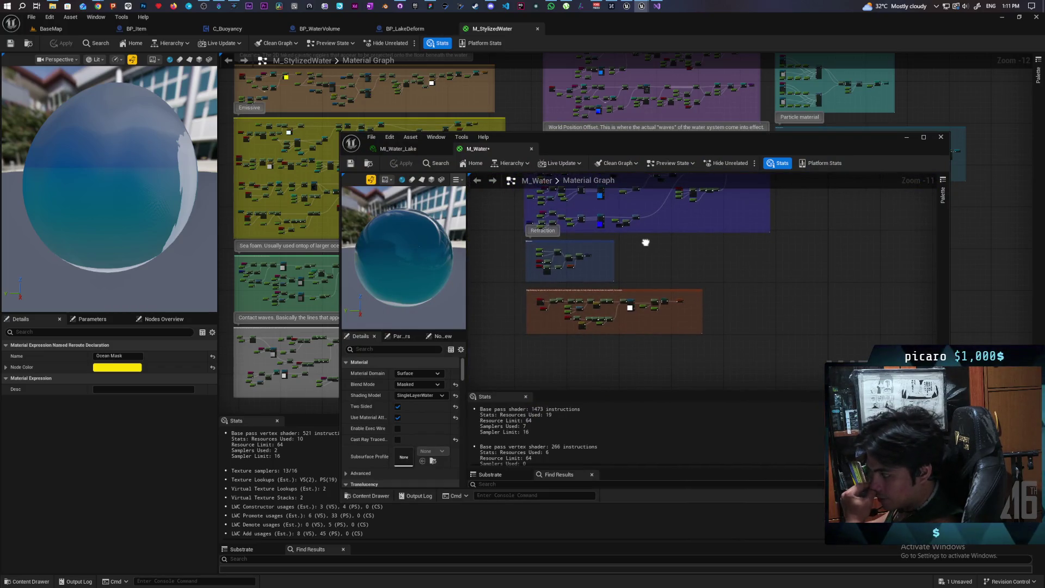
{"action": "left_click_drag", "start_coordinate": [646, 242], "coordinate": [642, 240]}
{"action": "scroll", "coordinate": [555, 299], "scroll_direction": "up", "scroll_amount": 7}
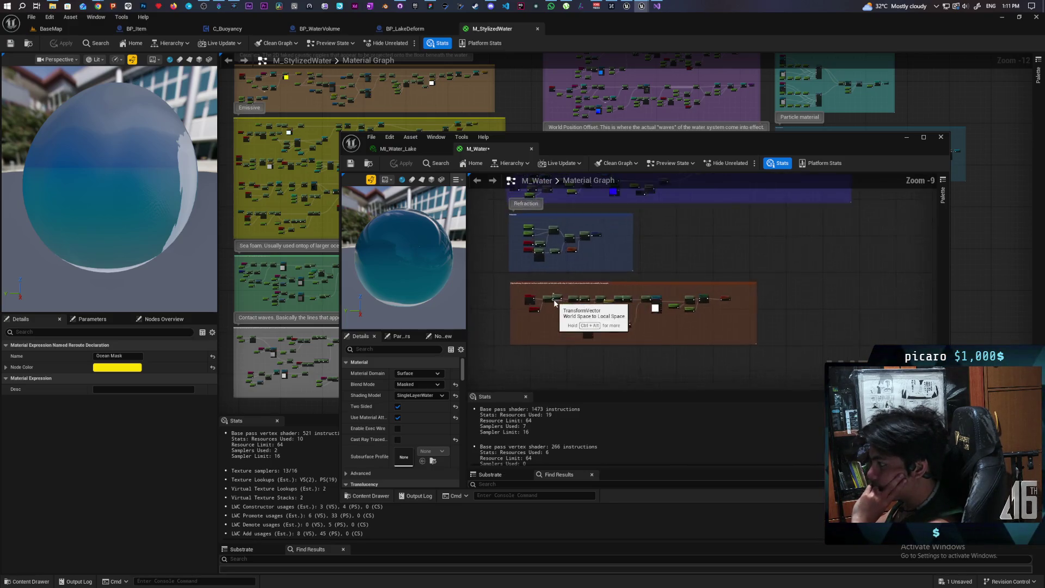
{"action": "scroll", "coordinate": [556, 295], "scroll_direction": "down", "scroll_amount": 2}
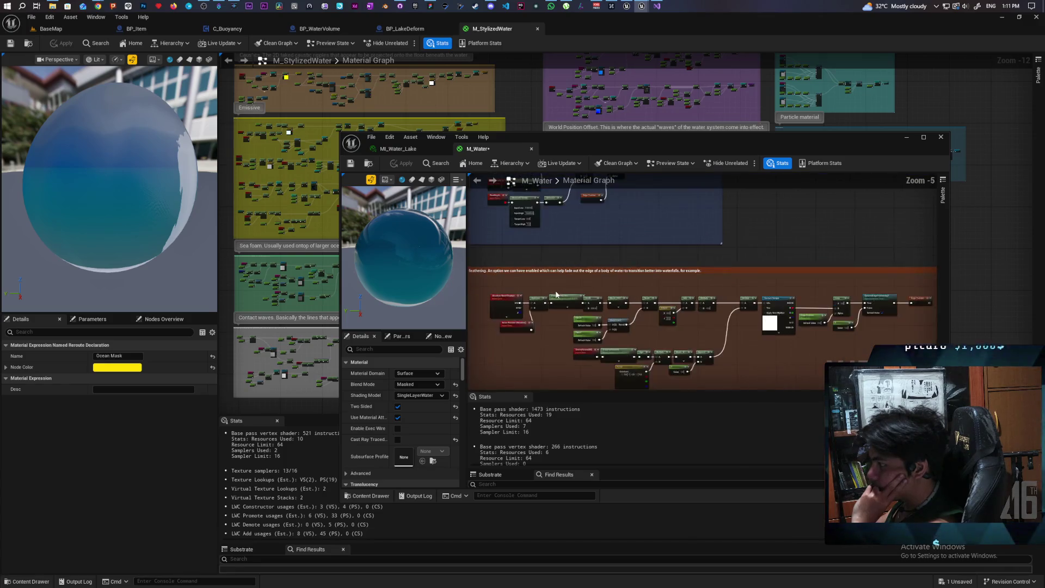
{"action": "scroll", "coordinate": [551, 265], "scroll_direction": "up", "scroll_amount": 2}
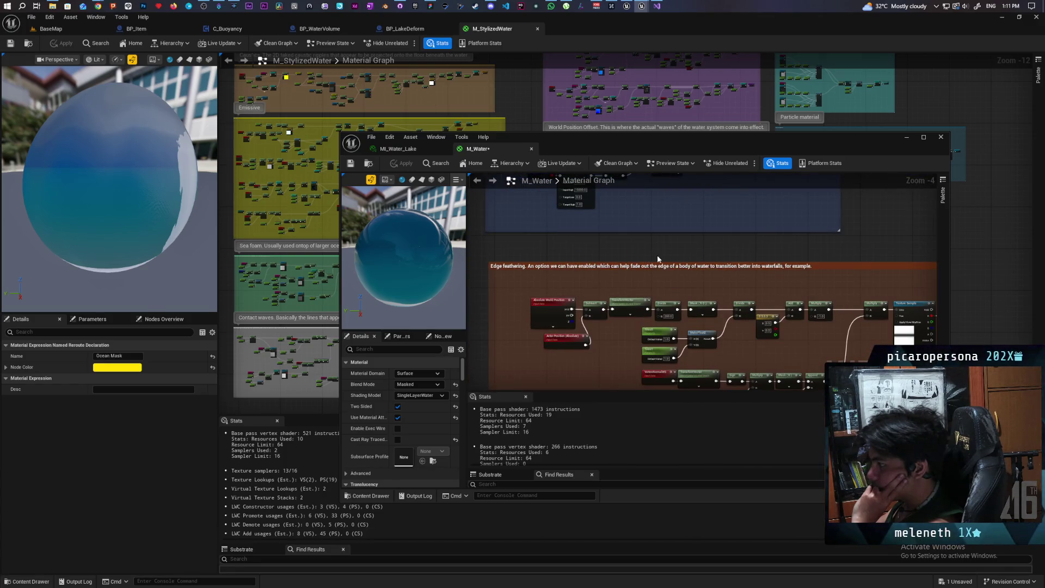
{"action": "mouse_move", "coordinate": [751, 257]}
{"action": "left_mouse_down"}
{"action": "mouse_move", "coordinate": [664, 198]}
{"action": "mouse_move", "coordinate": [647, 275]}
{"action": "mouse_move", "coordinate": [652, 338]}
{"action": "left_mouse_up"}
{"action": "scroll", "coordinate": [675, 202], "scroll_direction": "down", "scroll_amount": 3}
{"action": "scroll", "coordinate": [652, 333], "scroll_direction": "down", "scroll_amount": 3}
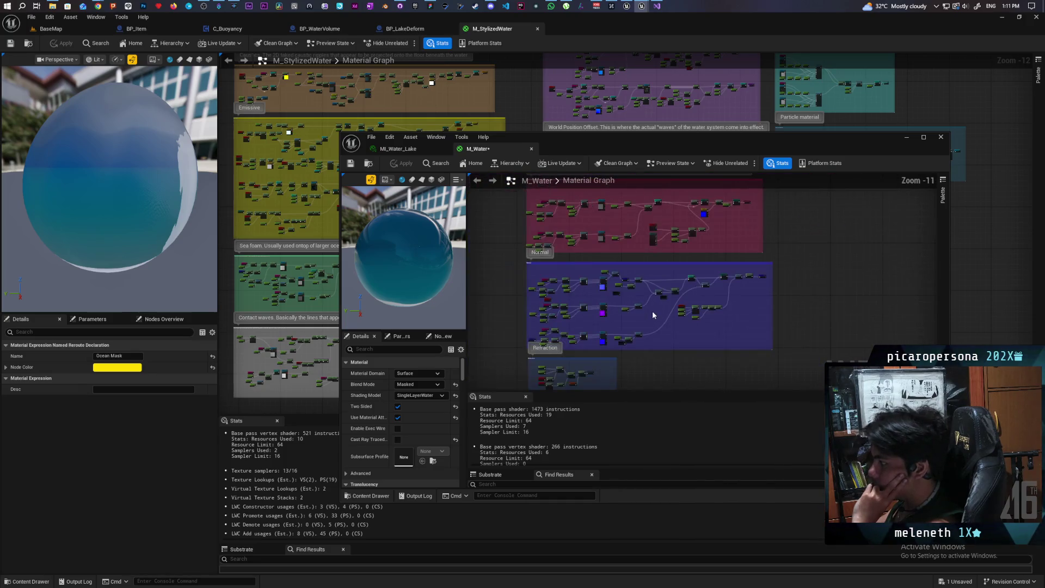
{"action": "mouse_move", "coordinate": [652, 309]}
{"action": "left_mouse_down"}
{"action": "mouse_move", "coordinate": [670, 334]}
{"action": "mouse_move", "coordinate": [676, 368]}
{"action": "left_mouse_up"}
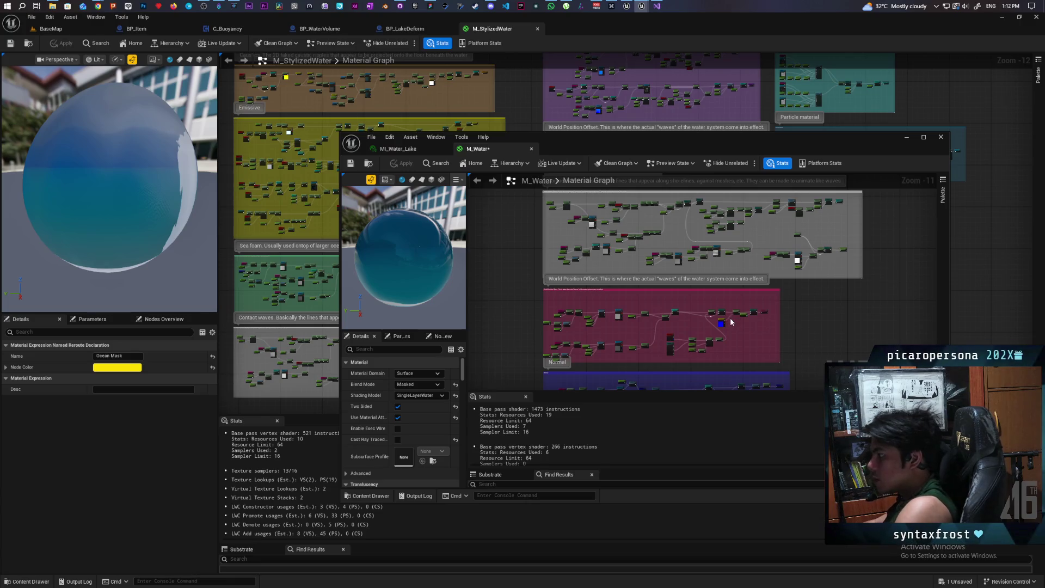
{"action": "scroll", "coordinate": [757, 316], "scroll_direction": "up", "scroll_amount": 9}
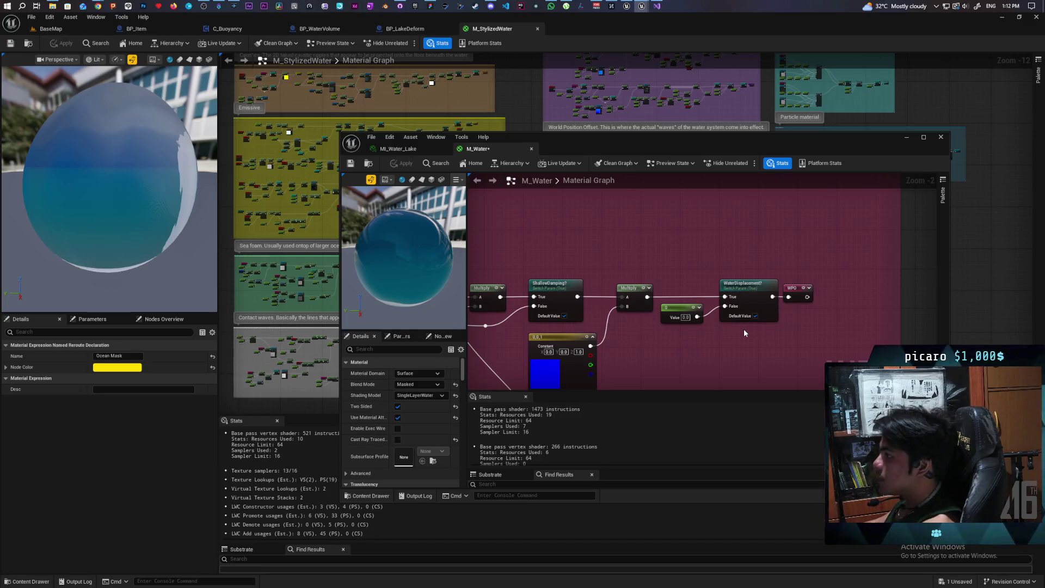
{"action": "left_click", "coordinate": [902, 138]}
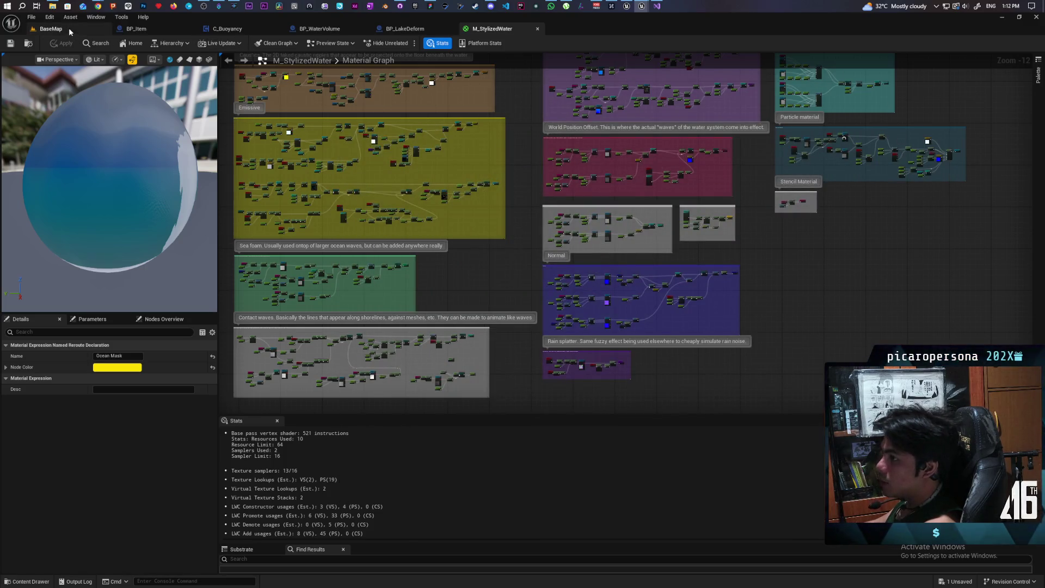
- Return to the BaseMap level and frame the Plane2 ocean plane
{"action": "left_click", "coordinate": [70, 31]}
{"action": "key", "text": "f"}
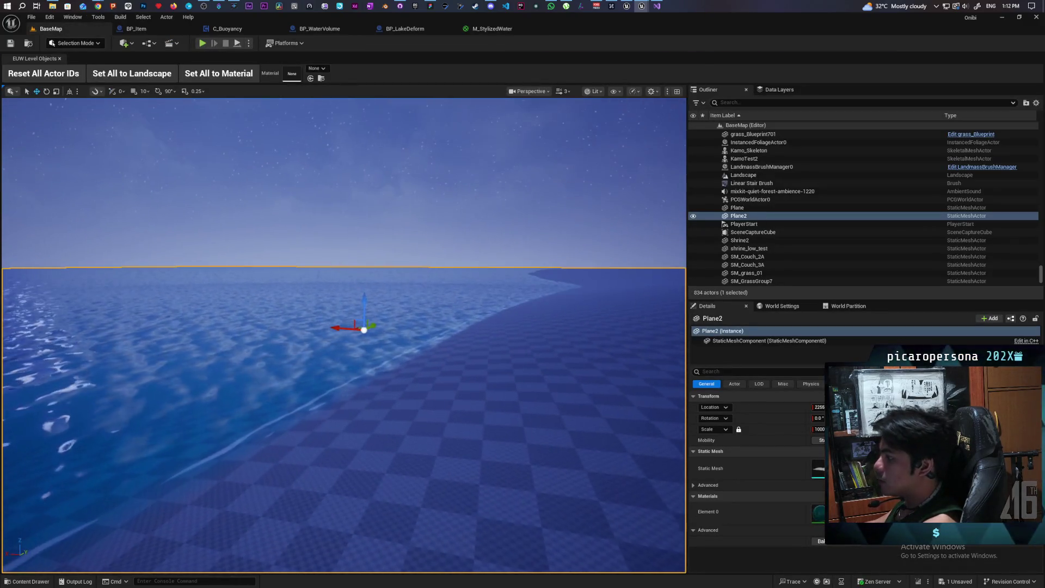
{"action": "left_click_drag", "start_coordinate": [348, 327], "coordinate": [446, 359]}
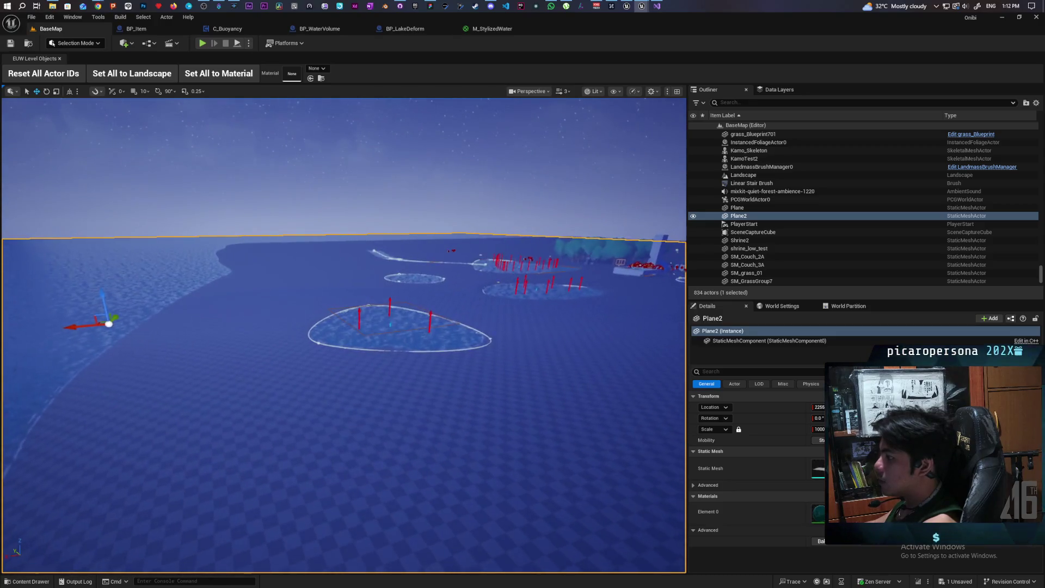
{"action": "scroll", "coordinate": [348, 326], "scroll_direction": "up", "scroll_amount": 5}
{"action": "mouse_move", "coordinate": [348, 326]}
{"action": "left_mouse_down"}
{"action": "mouse_move", "coordinate": [292, 344]}
{"action": "mouse_move", "coordinate": [273, 327]}
{"action": "mouse_move", "coordinate": [348, 348]}
{"action": "mouse_move", "coordinate": [354, 392]}
{"action": "mouse_move", "coordinate": [349, 316]}
{"action": "mouse_move", "coordinate": [349, 349]}
{"action": "mouse_move", "coordinate": [332, 354]}
{"action": "mouse_move", "coordinate": [332, 343]}
{"action": "mouse_move", "coordinate": [326, 376]}
{"action": "mouse_move", "coordinate": [533, 269]}
{"action": "left_mouse_up"}
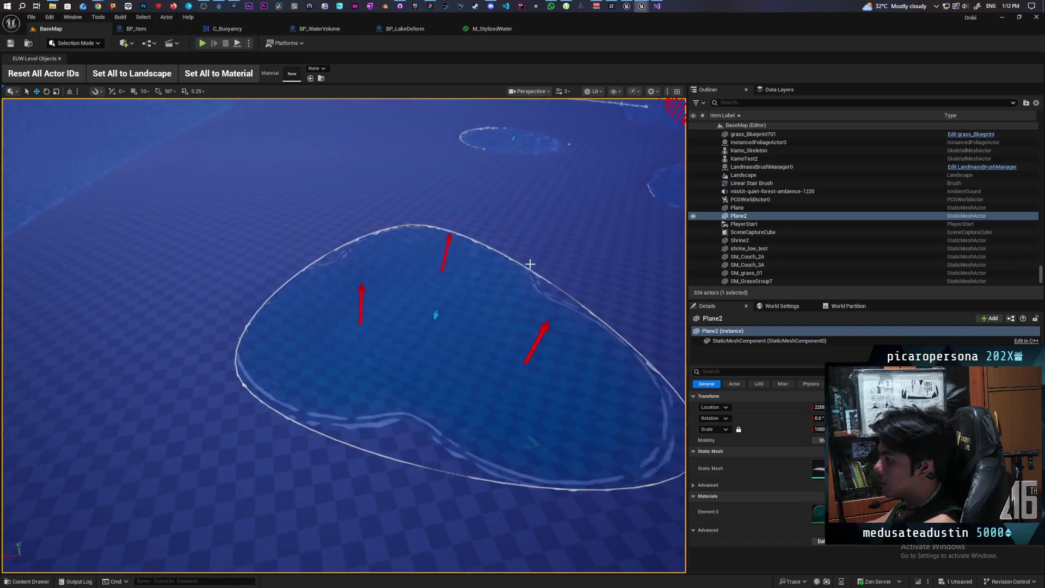
- Select BP_LakeDeform5 and shift the lake slightly to the right
{"action": "left_click", "coordinate": [436, 315]}
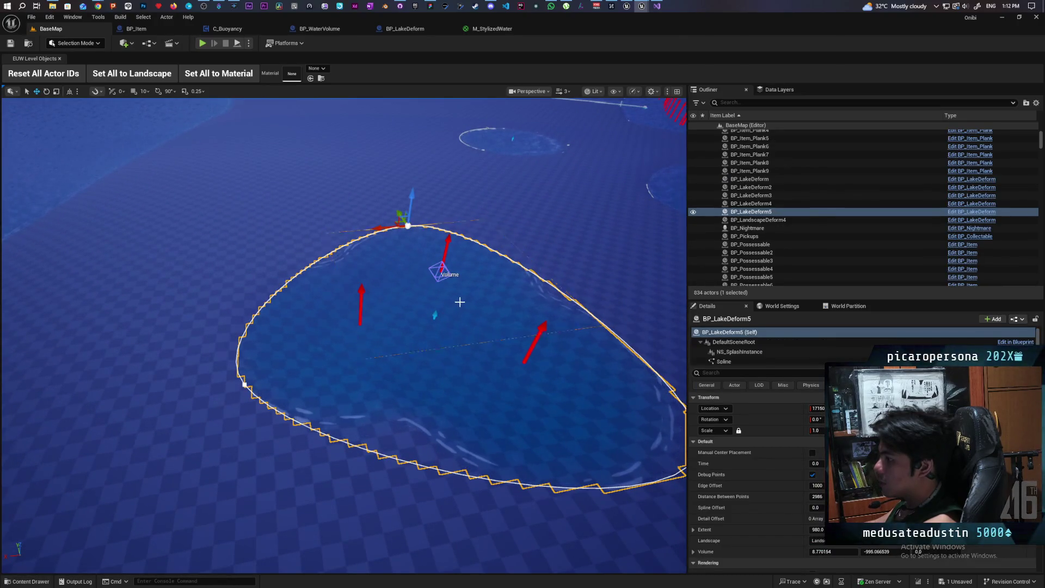
{"action": "left_click", "coordinate": [762, 332]}
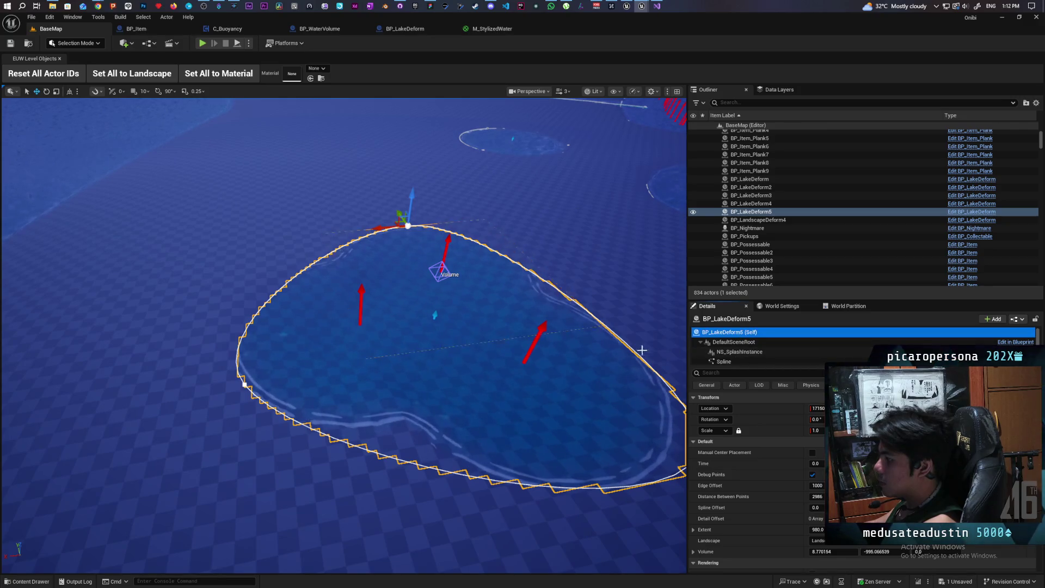
{"action": "left_click_drag", "start_coordinate": [381, 227], "coordinate": [467, 221]}
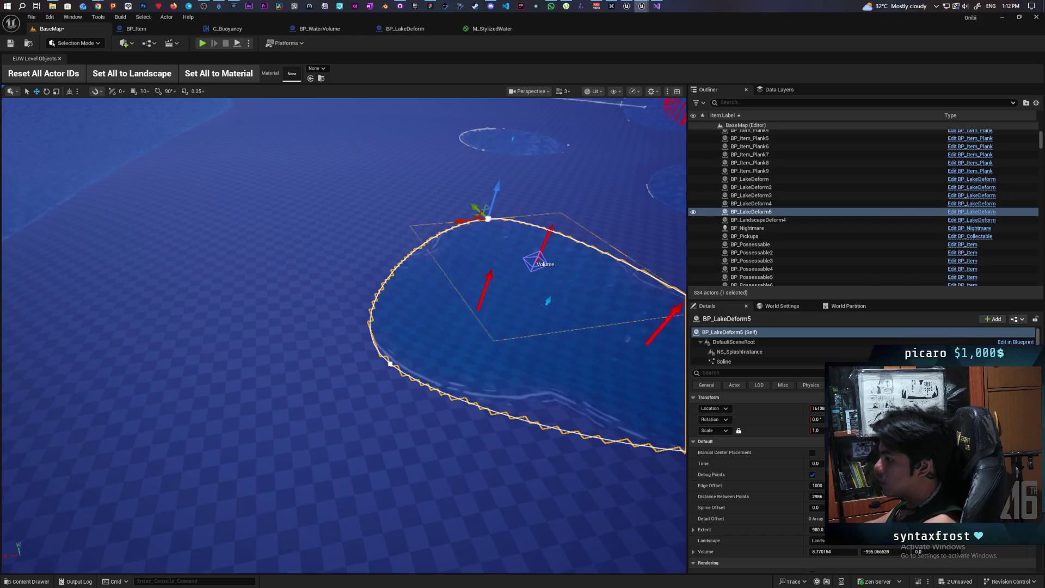
{"action": "left_click_drag", "start_coordinate": [438, 331], "coordinate": [437, 305]}
{"action": "left_click", "coordinate": [370, 184]}
{"action": "scroll", "coordinate": [416, 306], "scroll_direction": "up", "scroll_amount": 5}
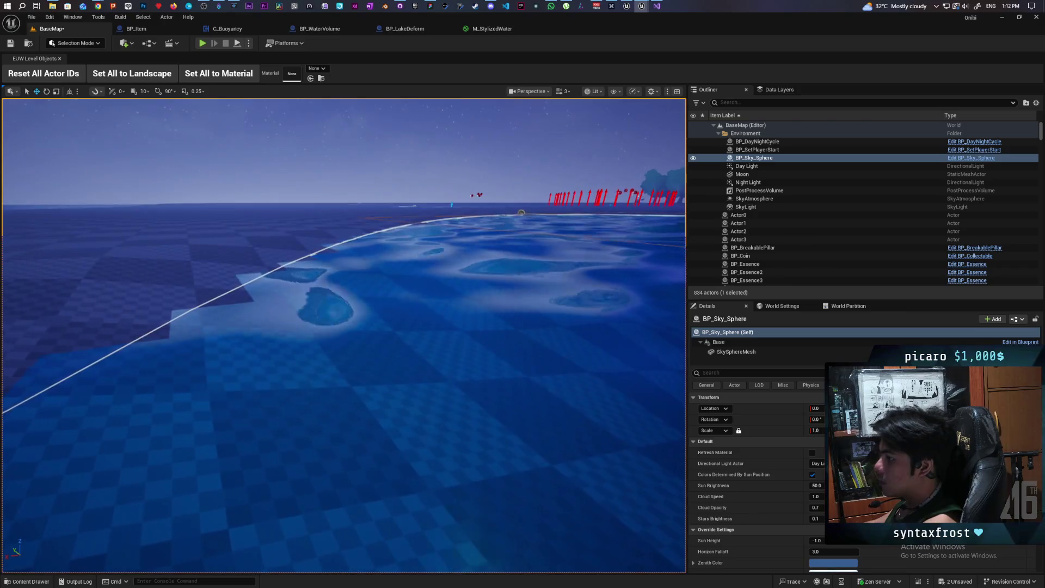
{"action": "mouse_move", "coordinate": [521, 212]}
{"action": "left_mouse_down"}
{"action": "mouse_move", "coordinate": [480, 223]}
{"action": "mouse_move", "coordinate": [479, 267]}
{"action": "mouse_move", "coordinate": [479, 177]}
{"action": "left_mouse_up"}
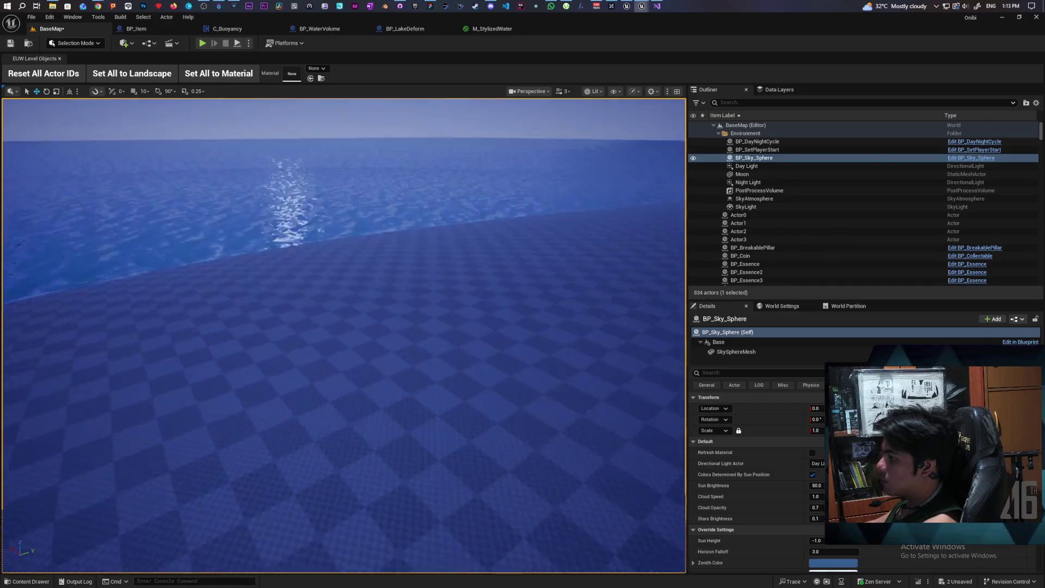
{"action": "mouse_move", "coordinate": [479, 177]}
{"action": "left_mouse_down"}
{"action": "mouse_move", "coordinate": [479, 161]}
{"action": "mouse_move", "coordinate": [479, 172]}
{"action": "left_mouse_up"}
{"action": "left_click_drag", "start_coordinate": [442, 382], "coordinate": [443, 375]}
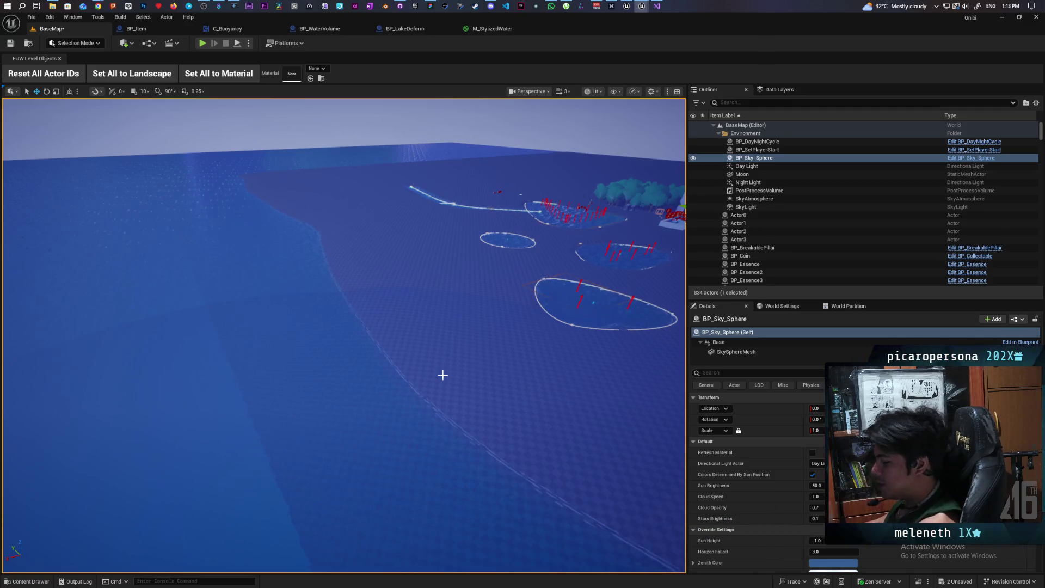
{"action": "scroll", "coordinate": [443, 375], "scroll_direction": "down", "scroll_amount": 5}
{"action": "key", "text": "w"}
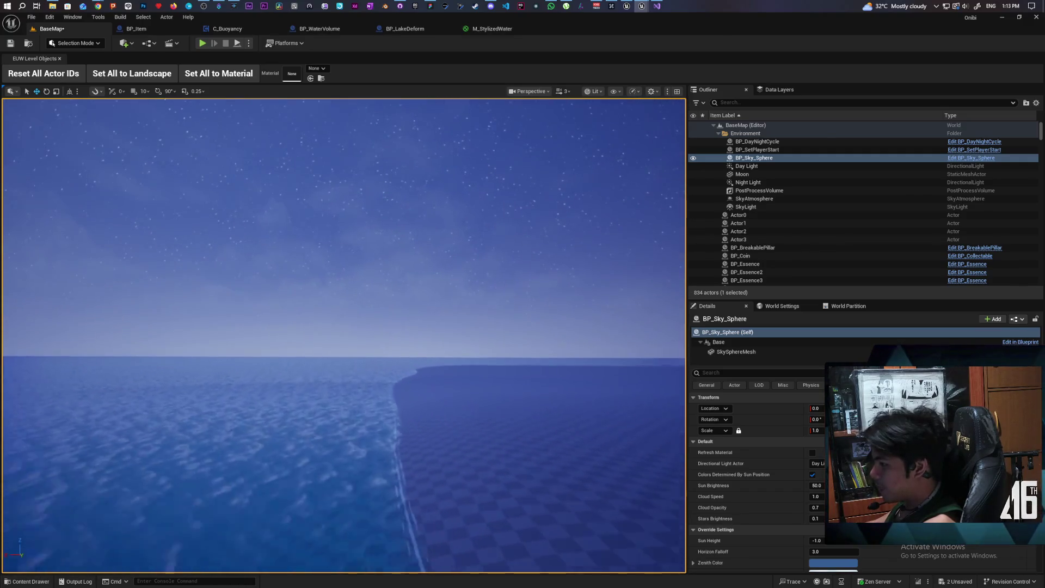
{"action": "mouse_move", "coordinate": [343, 335]}
{"action": "left_mouse_down"}
{"action": "mouse_move", "coordinate": [251, 319]}
{"action": "mouse_move", "coordinate": [258, 292]}
{"action": "mouse_move", "coordinate": [261, 308]}
{"action": "mouse_move", "coordinate": [436, 407]}
{"action": "left_mouse_up"}
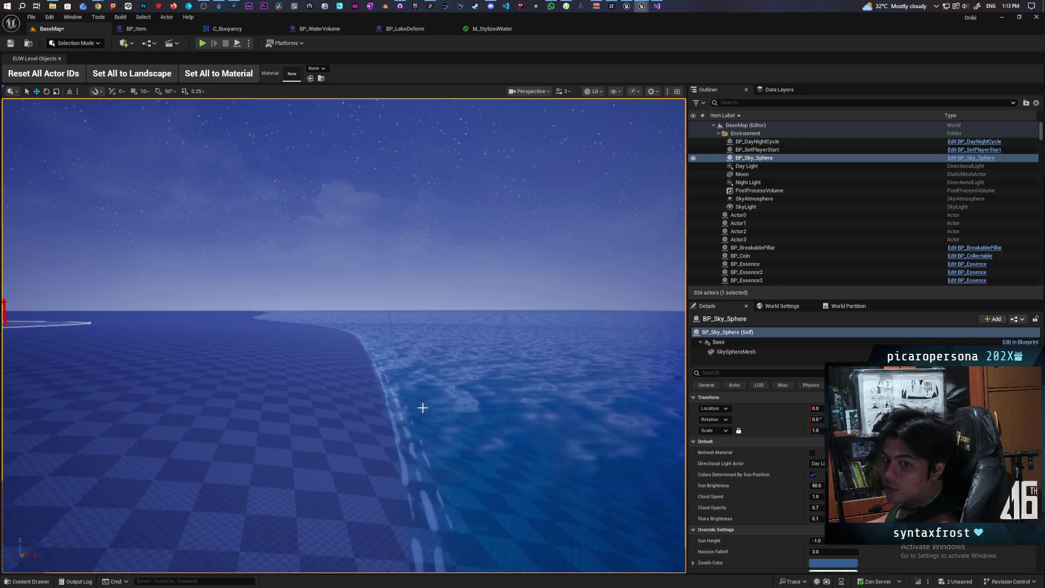
{"action": "mouse_move", "coordinate": [417, 408]}
{"action": "left_mouse_down"}
{"action": "mouse_move", "coordinate": [416, 389]}
{"action": "mouse_move", "coordinate": [417, 414]}
{"action": "mouse_move", "coordinate": [381, 435]}
{"action": "mouse_move", "coordinate": [366, 405]}
{"action": "mouse_move", "coordinate": [433, 412]}
{"action": "left_mouse_up"}
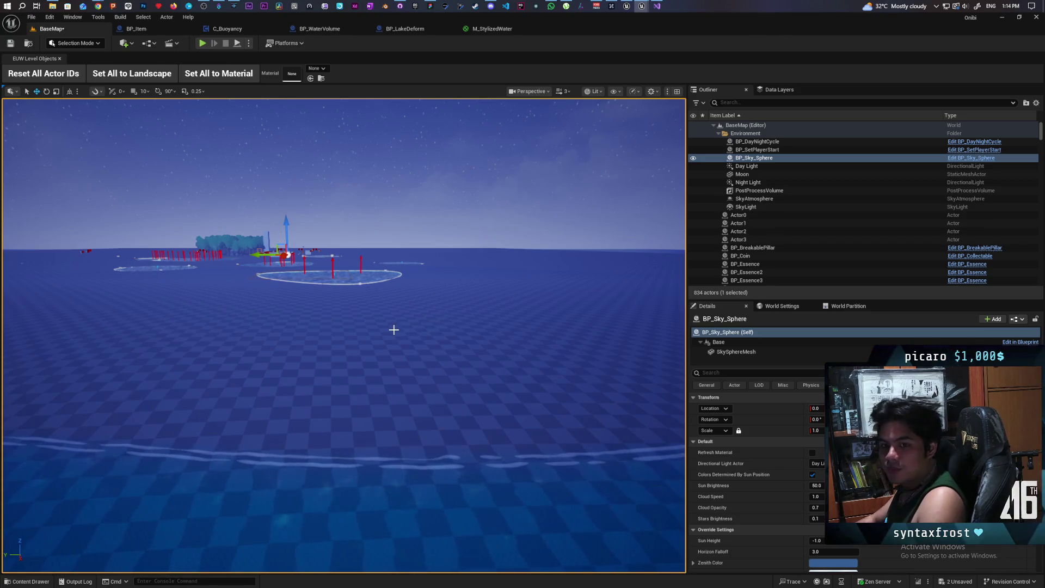
{"action": "mouse_move", "coordinate": [397, 368]}
{"action": "left_mouse_down"}
{"action": "mouse_move", "coordinate": [267, 377]}
{"action": "mouse_move", "coordinate": [550, 371]}
{"action": "mouse_move", "coordinate": [528, 365]}
{"action": "mouse_move", "coordinate": [525, 346]}
{"action": "mouse_move", "coordinate": [525, 376]}
{"action": "mouse_move", "coordinate": [549, 384]}
{"action": "mouse_move", "coordinate": [544, 349]}
{"action": "mouse_move", "coordinate": [545, 401]}
{"action": "mouse_move", "coordinate": [544, 322]}
{"action": "mouse_move", "coordinate": [626, 319]}
{"action": "left_mouse_up"}
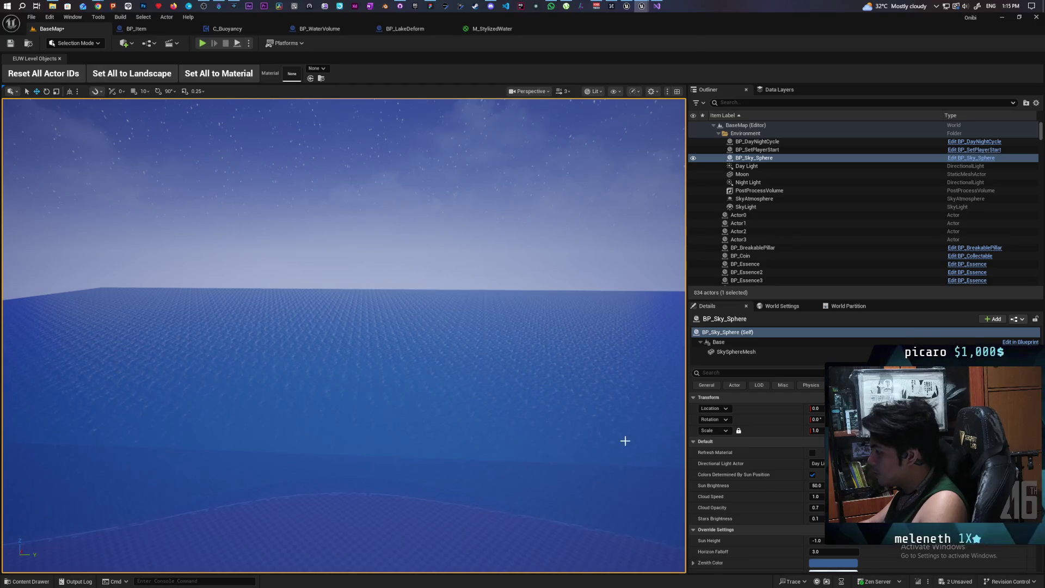
- Move Plane2 farther out from the shore along X, ending near X 6452
{"action": "left_click", "coordinate": [408, 386]}
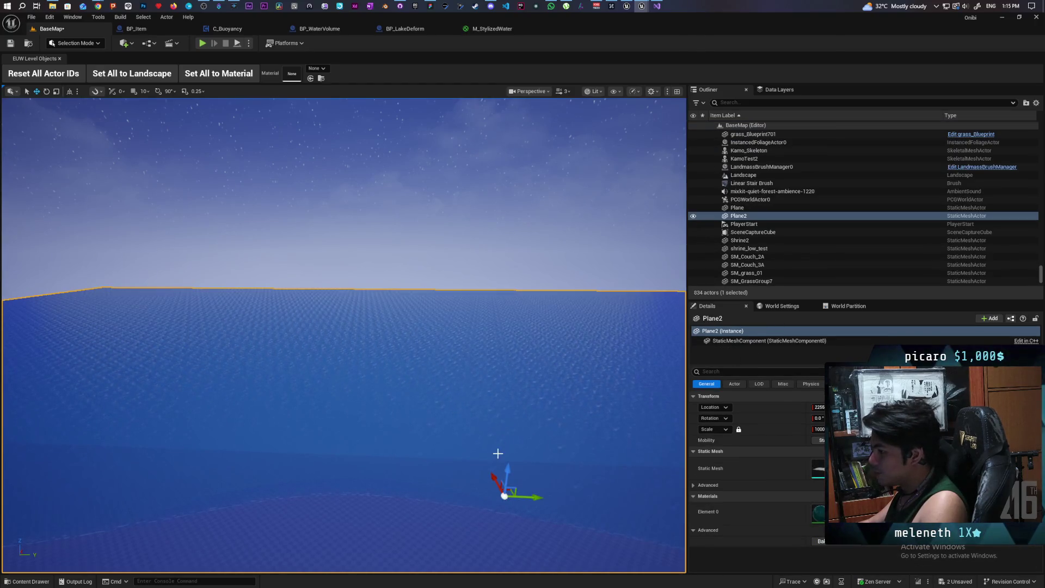
{"action": "mouse_move", "coordinate": [494, 478]}
{"action": "left_mouse_down"}
{"action": "mouse_move", "coordinate": [459, 343]}
{"action": "mouse_move", "coordinate": [457, 271]}
{"action": "mouse_move", "coordinate": [452, 291]}
{"action": "left_mouse_up"}
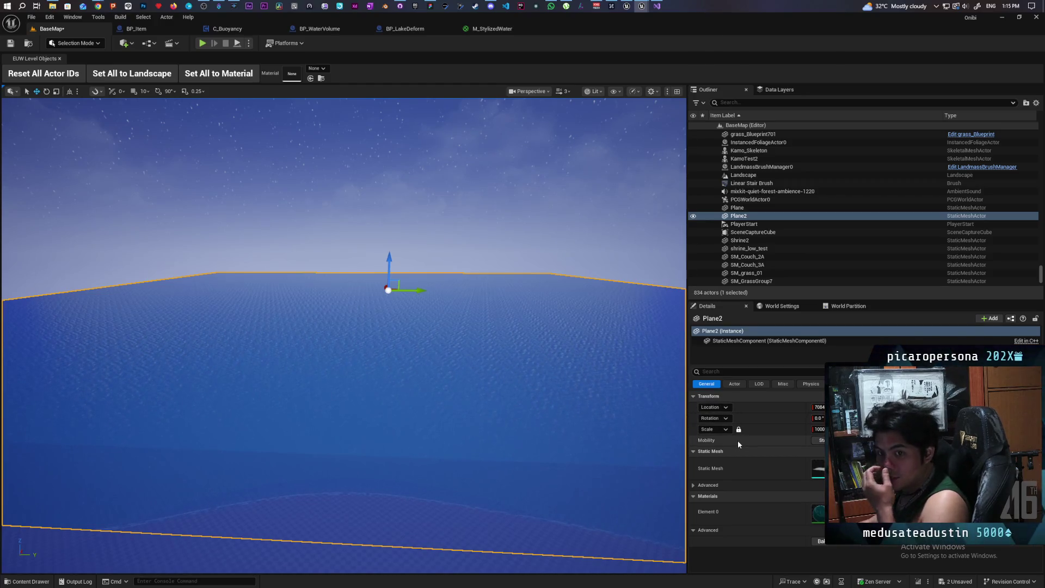
{"action": "left_click", "coordinate": [306, 325]}
{"action": "left_click_drag", "start_coordinate": [306, 325], "coordinate": [288, 337]}
{"action": "left_click", "coordinate": [263, 373]}
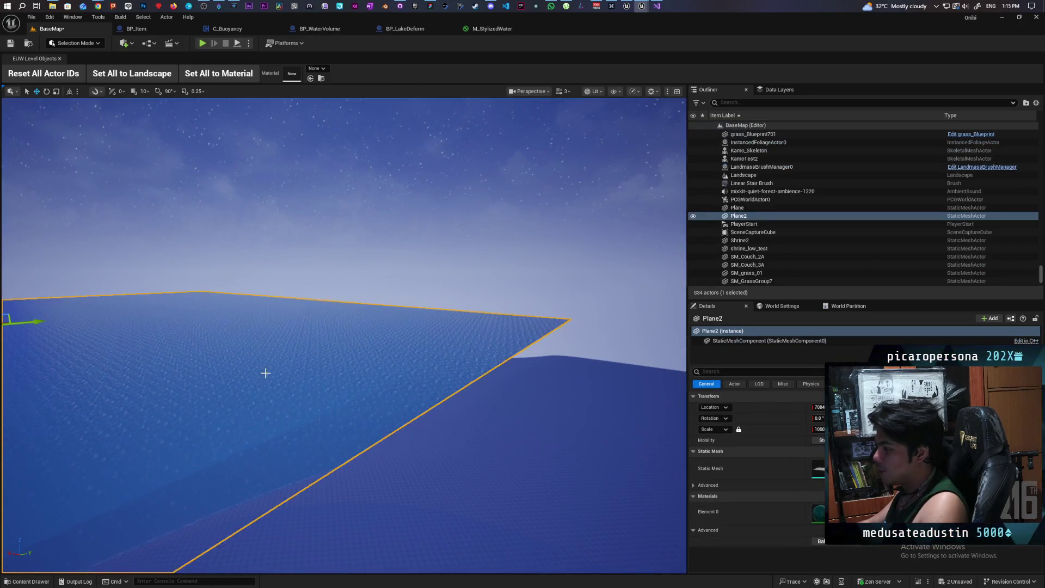
{"action": "left_click_drag", "start_coordinate": [263, 374], "coordinate": [250, 346]}
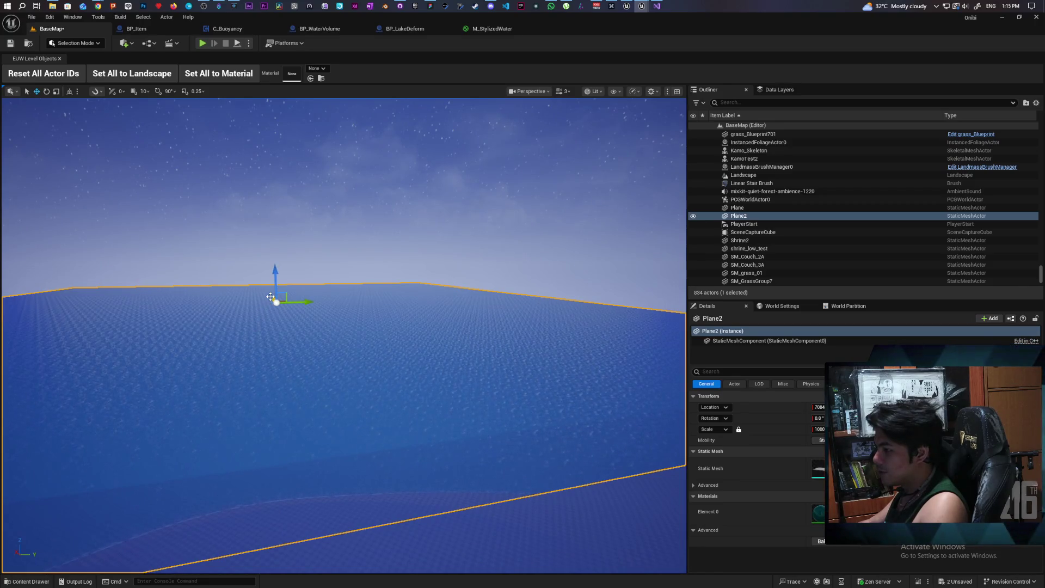
{"action": "mouse_move", "coordinate": [275, 302]}
{"action": "left_mouse_down"}
{"action": "mouse_move", "coordinate": [92, 323]}
{"action": "mouse_move", "coordinate": [56, 339]}
{"action": "left_mouse_up"}
{"action": "mouse_move", "coordinate": [335, 394]}
{"action": "left_mouse_down"}
{"action": "mouse_move", "coordinate": [326, 393]}
{"action": "mouse_move", "coordinate": [335, 394]}
{"action": "left_mouse_up"}
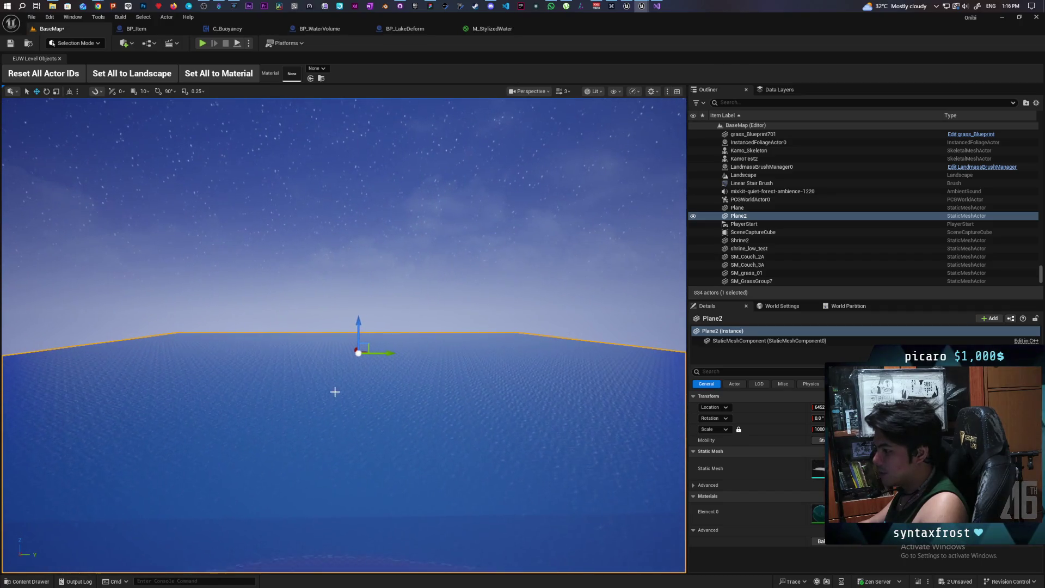
{"action": "left_click", "coordinate": [293, 286]}
{"action": "mouse_move", "coordinate": [293, 286]}
{"action": "left_mouse_down"}
{"action": "mouse_move", "coordinate": [294, 261]}
{"action": "mouse_move", "coordinate": [371, 385]}
{"action": "left_mouse_up"}
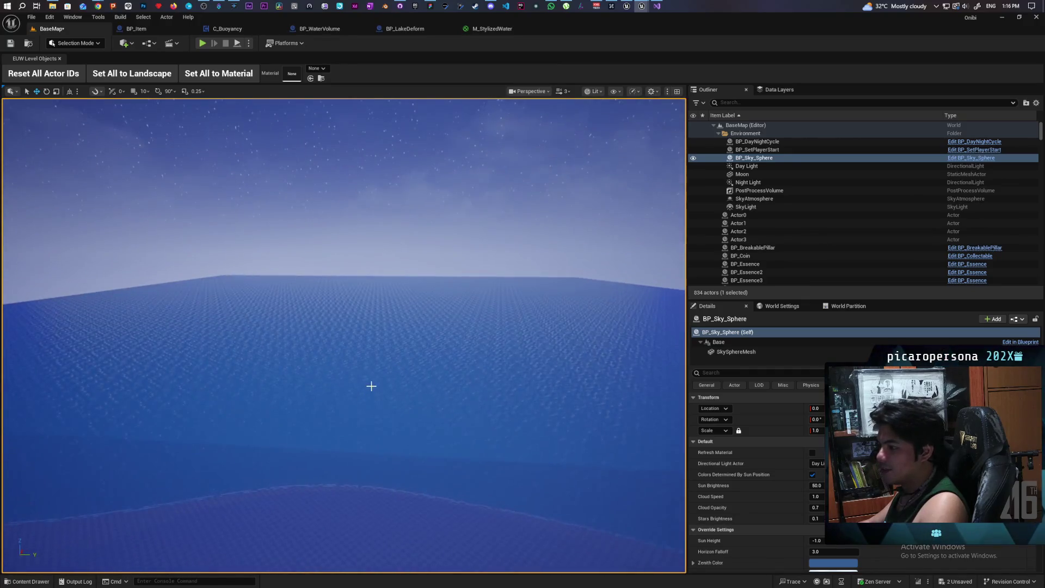
{"action": "left_click", "coordinate": [373, 370]}
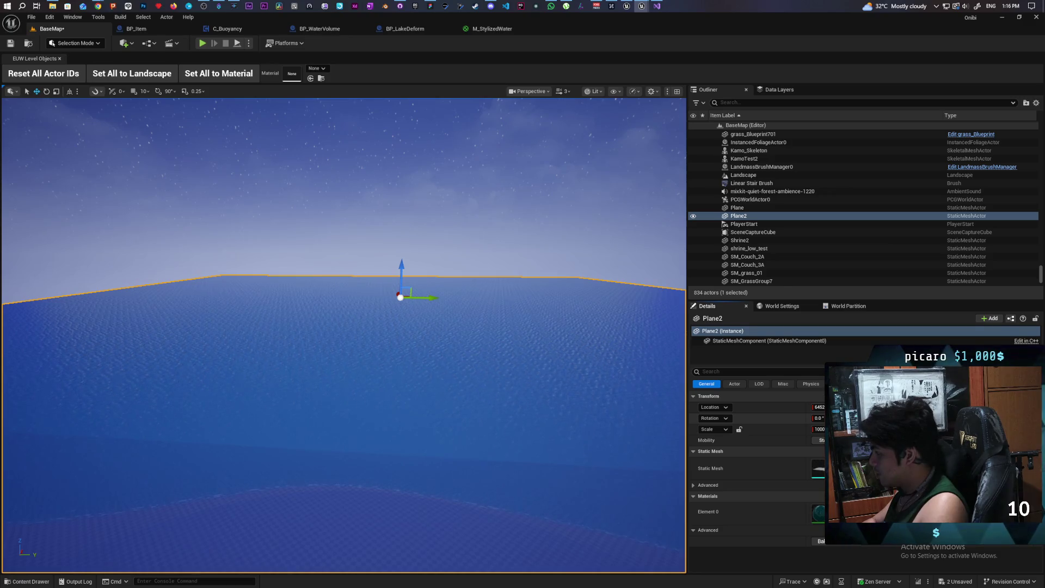
{"action": "left_click", "coordinate": [545, 190]}
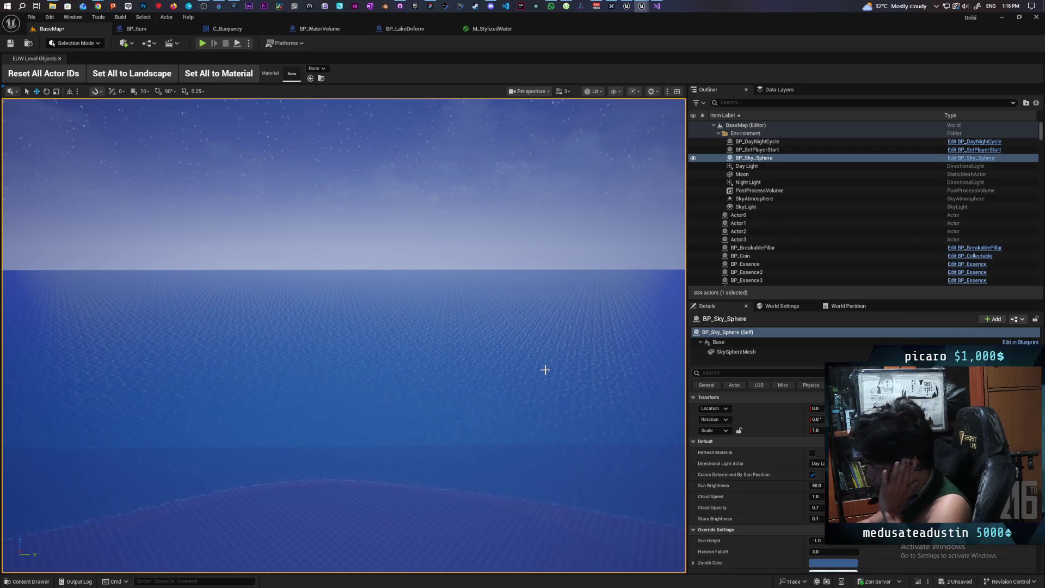
{"action": "left_click_drag", "start_coordinate": [554, 374], "coordinate": [553, 374]}
{"action": "key", "text": "f"}
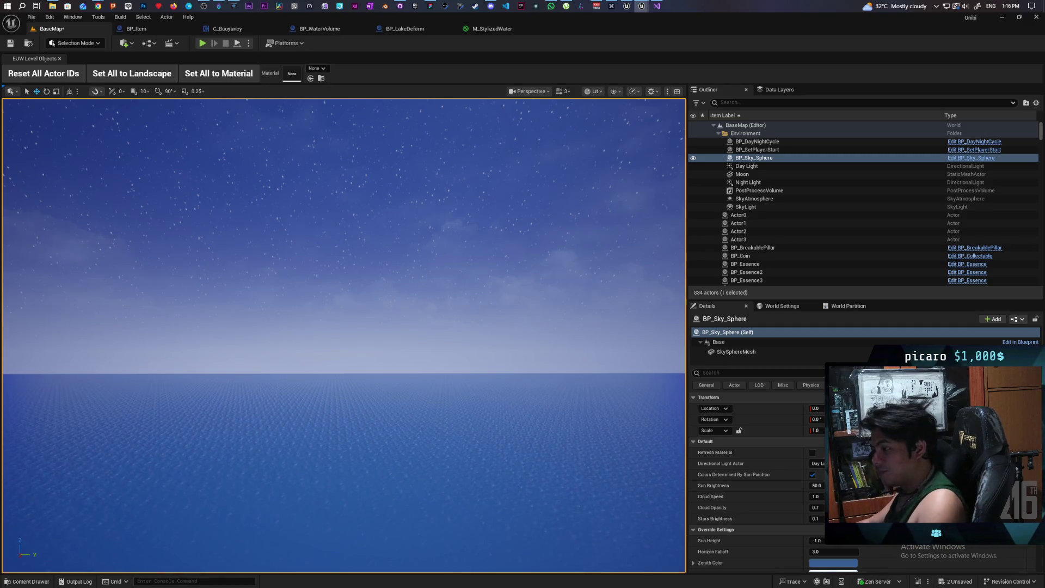
{"action": "key", "text": "s"}
{"action": "mouse_move", "coordinate": [343, 335]}
{"action": "left_mouse_down"}
{"action": "mouse_move", "coordinate": [343, 376]}
{"action": "mouse_move", "coordinate": [373, 416]}
{"action": "left_mouse_up"}
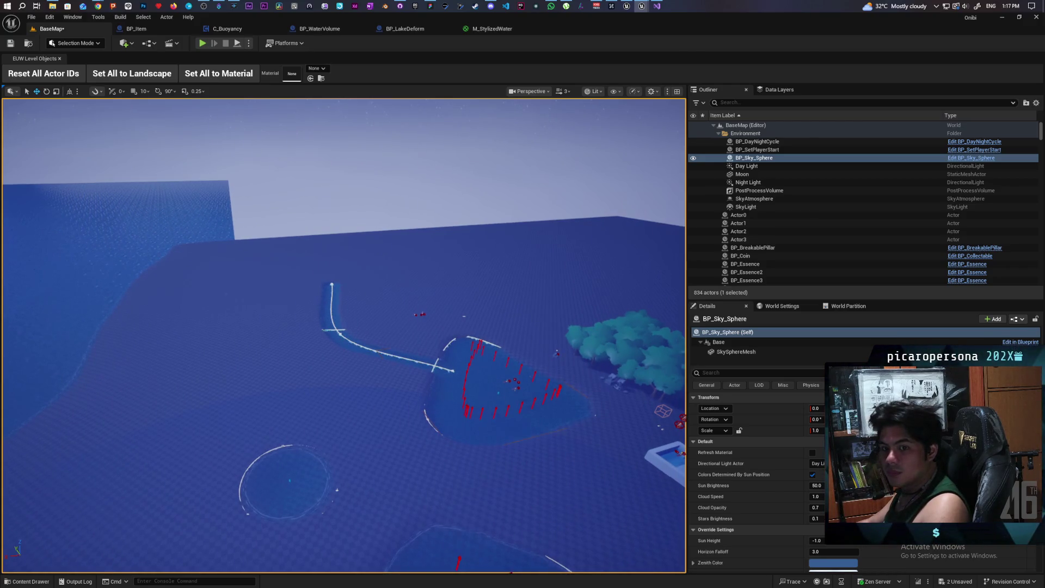
{"action": "mouse_move", "coordinate": [373, 417]}
{"action": "left_mouse_down"}
{"action": "mouse_move", "coordinate": [373, 370]}
{"action": "mouse_move", "coordinate": [316, 376]}
{"action": "left_mouse_up"}
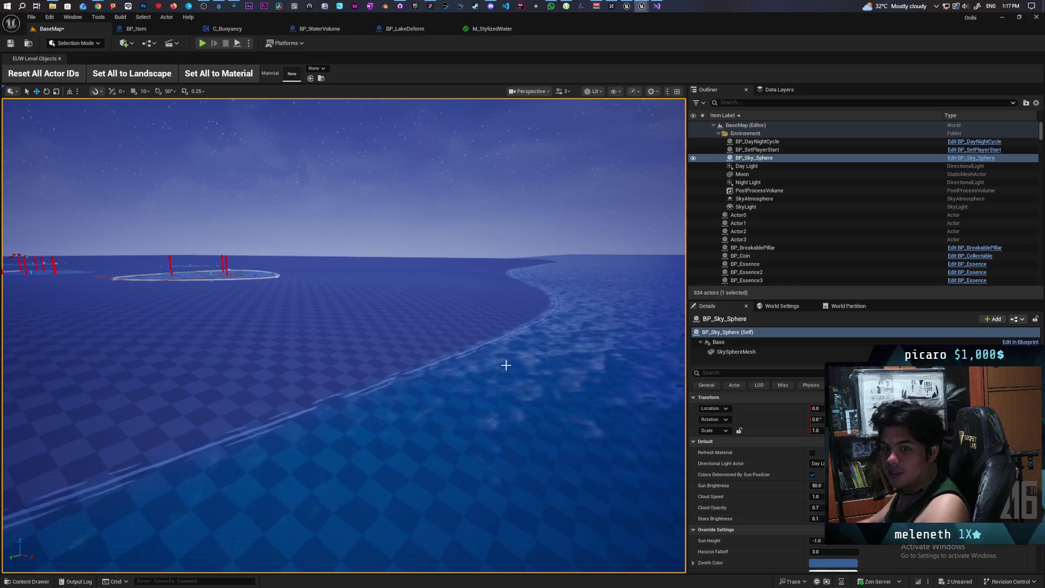
{"action": "mouse_move", "coordinate": [392, 361]}
{"action": "left_mouse_down"}
{"action": "mouse_move", "coordinate": [381, 348]}
{"action": "mouse_move", "coordinate": [381, 385]}
{"action": "mouse_move", "coordinate": [413, 384]}
{"action": "mouse_move", "coordinate": [349, 385]}
{"action": "mouse_move", "coordinate": [342, 336]}
{"action": "mouse_move", "coordinate": [384, 351]}
{"action": "mouse_move", "coordinate": [420, 309]}
{"action": "mouse_move", "coordinate": [420, 380]}
{"action": "left_mouse_up"}
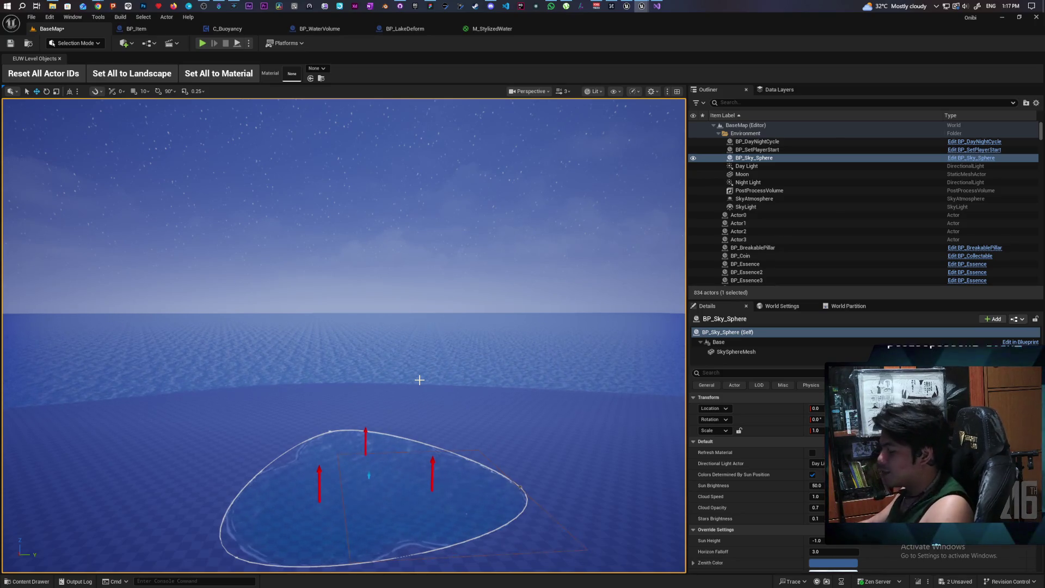
{"action": "mouse_move", "coordinate": [420, 380]}
{"action": "left_mouse_down"}
{"action": "mouse_move", "coordinate": [419, 321]}
{"action": "mouse_move", "coordinate": [419, 359]}
{"action": "mouse_move", "coordinate": [403, 360]}
{"action": "mouse_move", "coordinate": [403, 326]}
{"action": "left_mouse_up"}
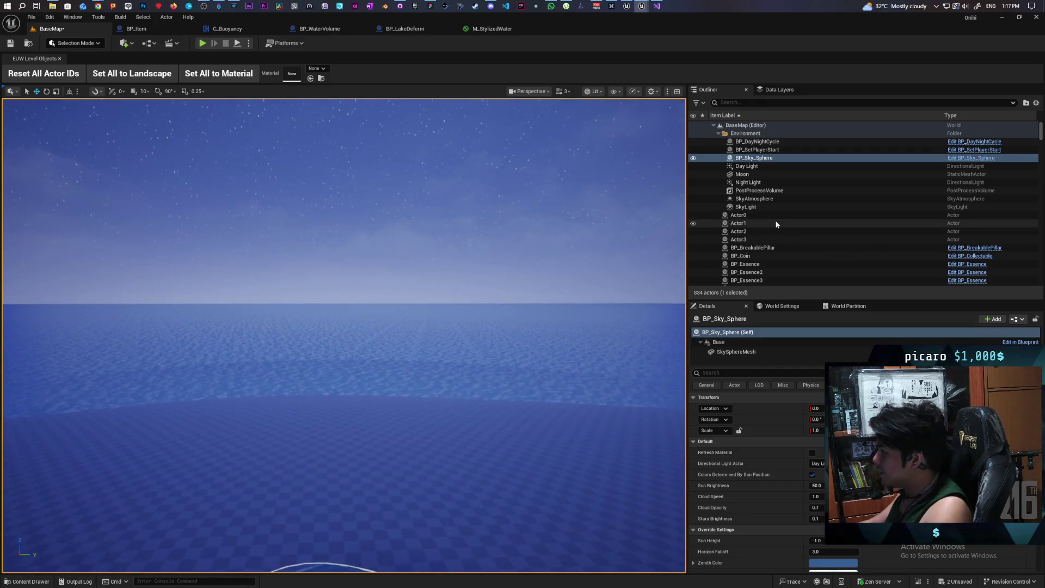
- Set the BP_DayNightCycle height fog's Fog Max Opacity to 1.0
{"action": "left_click", "coordinate": [778, 142]}
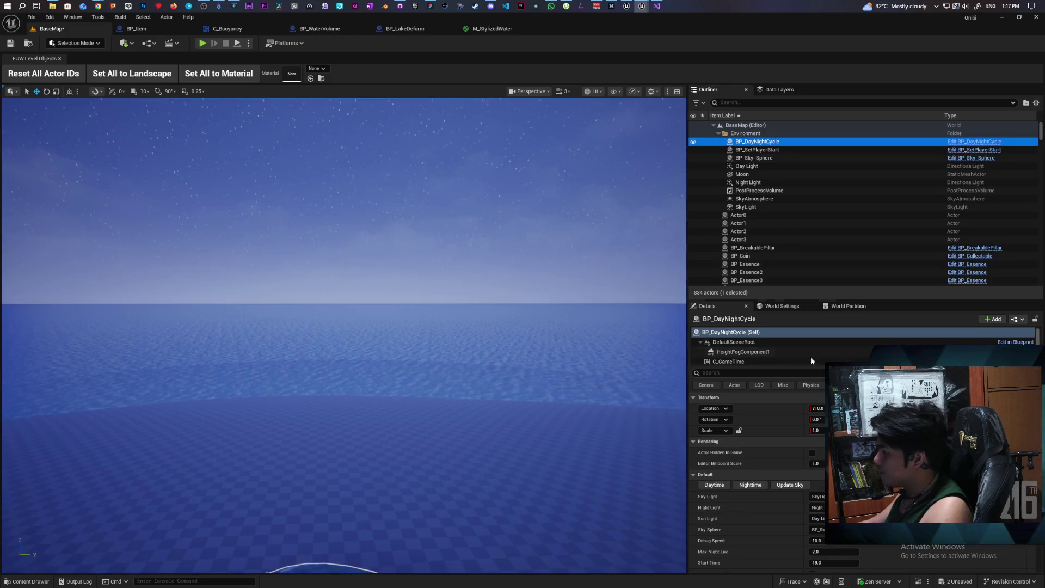
{"action": "left_click", "coordinate": [746, 352]}
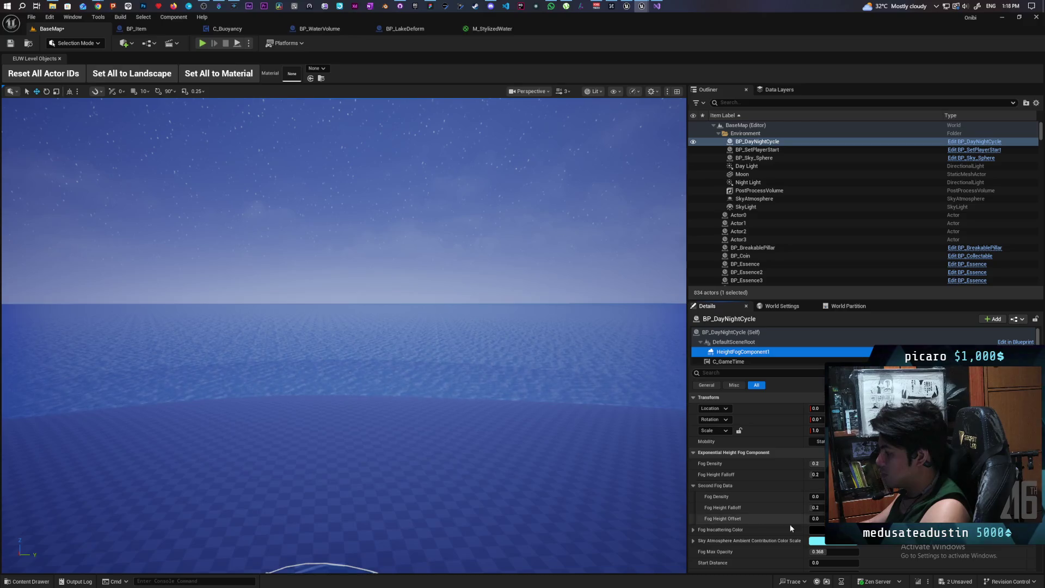
{"action": "scroll", "coordinate": [785, 553], "scroll_direction": "down", "scroll_amount": 1}
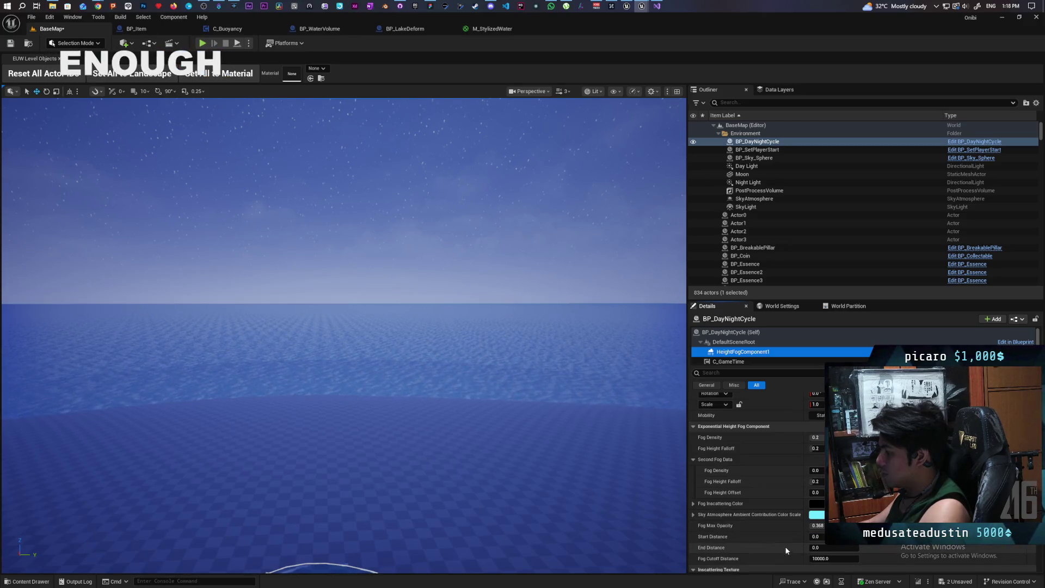
{"action": "left_click", "coordinate": [812, 526]}
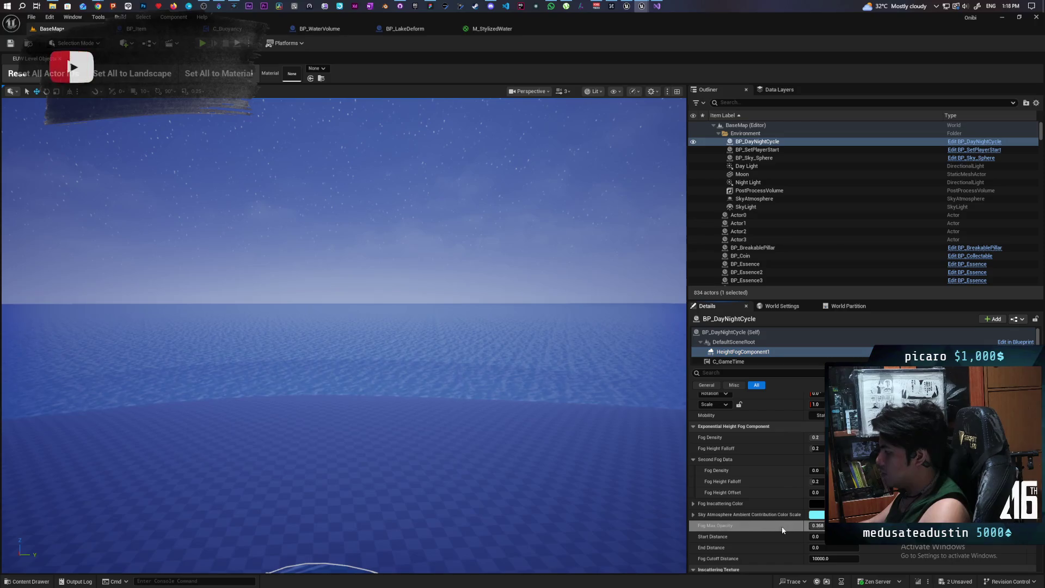
{"action": "type", "text": "1"}
{"action": "key", "text": "Return"}
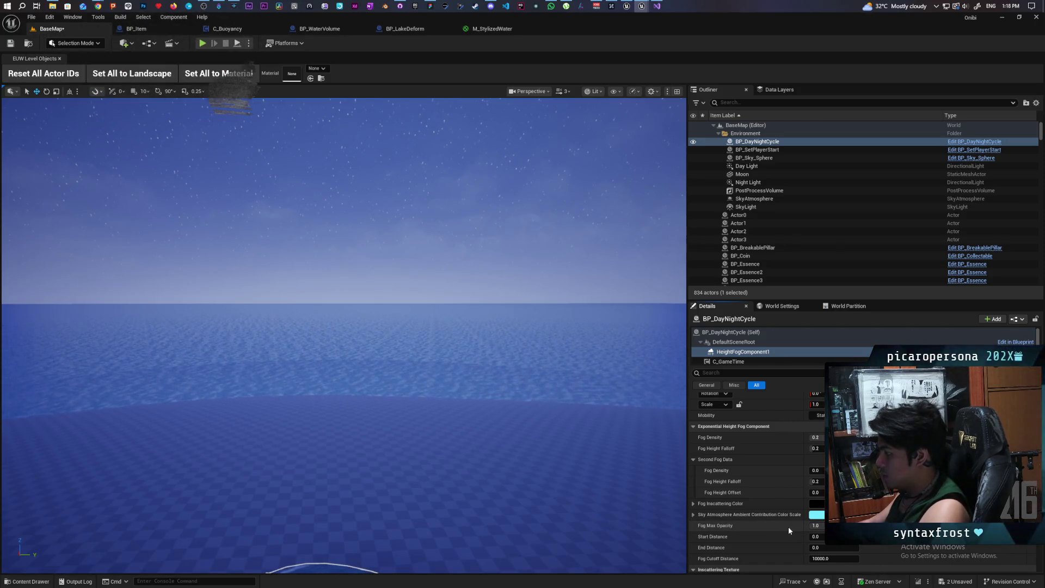
- Try a higher Fog Cutoff Distance, then undo the change
{"action": "scroll", "coordinate": [789, 531], "scroll_direction": "down", "scroll_amount": 1}
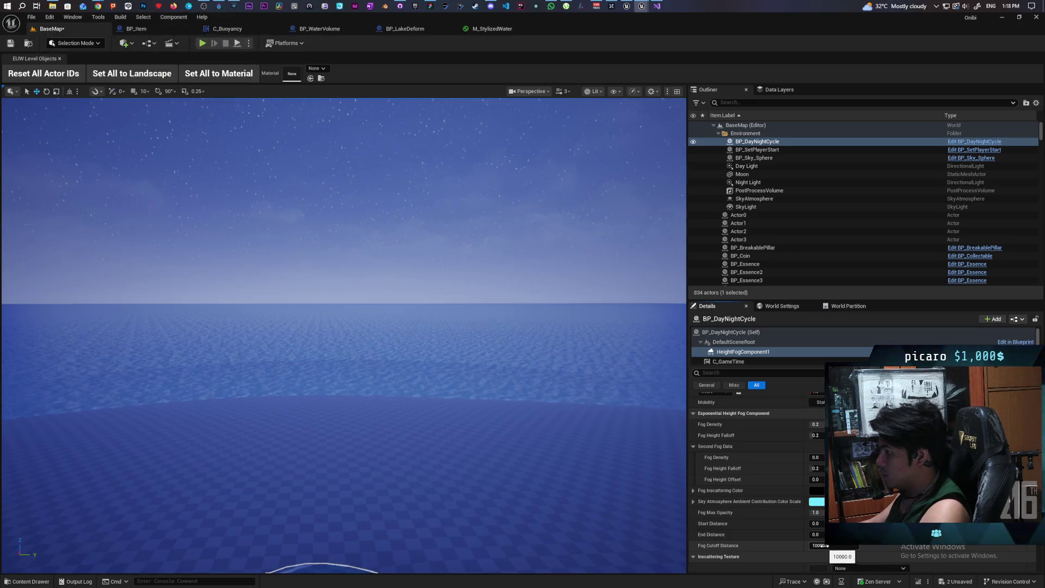
{"action": "left_click_drag", "start_coordinate": [827, 546], "coordinate": [866, 545]}
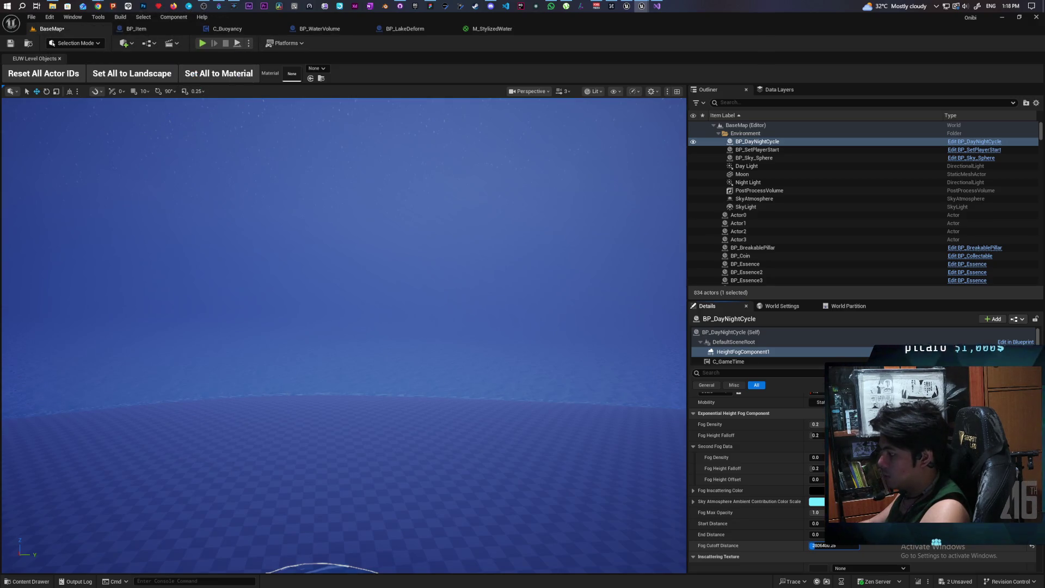
{"action": "mouse_move", "coordinate": [866, 546]}
{"action": "left_mouse_down"}
{"action": "mouse_move", "coordinate": [839, 546]}
{"action": "mouse_move", "coordinate": [866, 545]}
{"action": "left_mouse_up"}
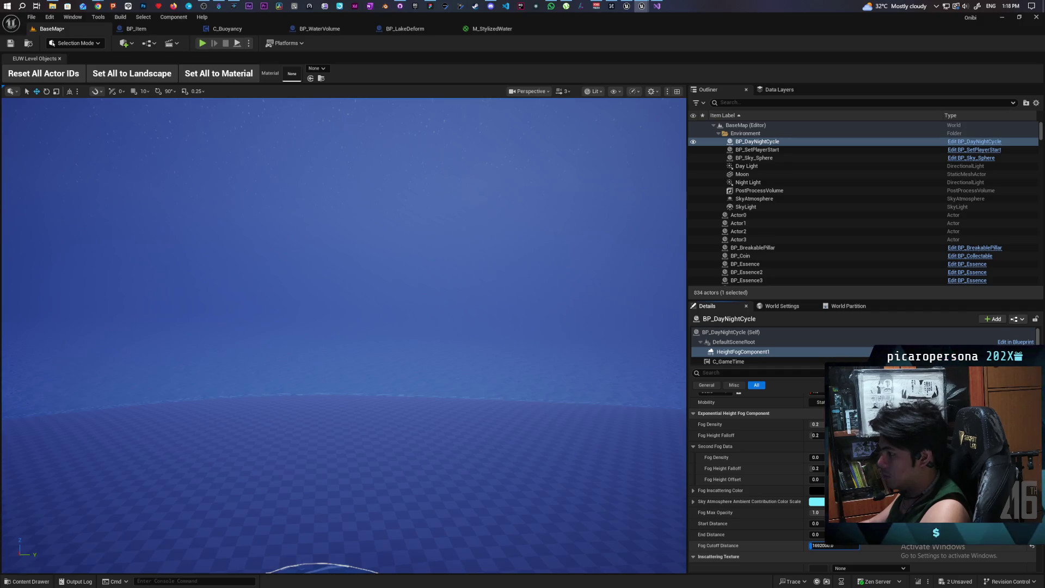
{"action": "mouse_move", "coordinate": [838, 545]}
{"action": "left_mouse_down"}
{"action": "mouse_move", "coordinate": [852, 545]}
{"action": "mouse_move", "coordinate": [820, 546]}
{"action": "left_mouse_up"}
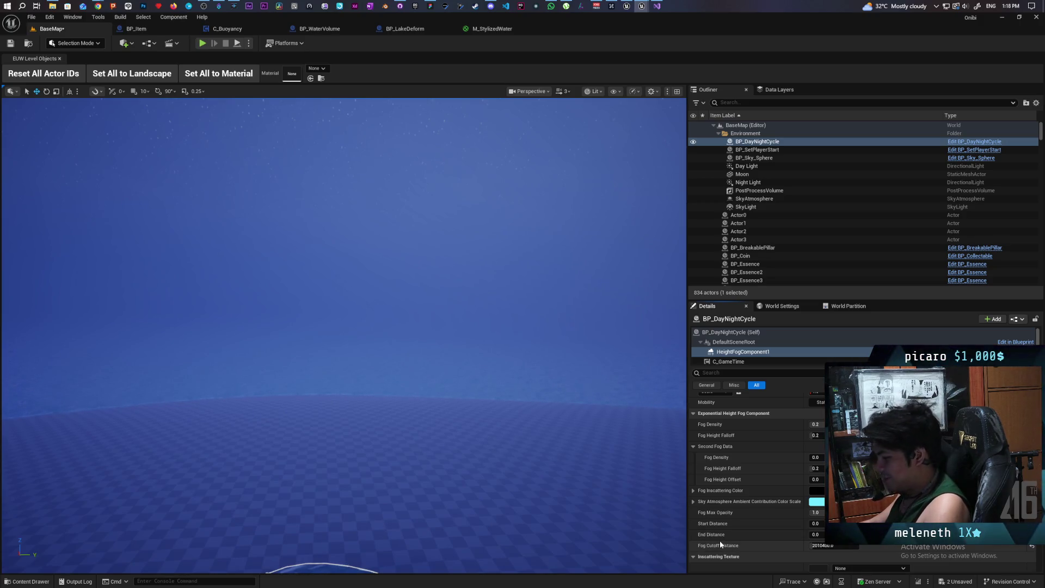
{"action": "key", "text": "ctrl+z"}
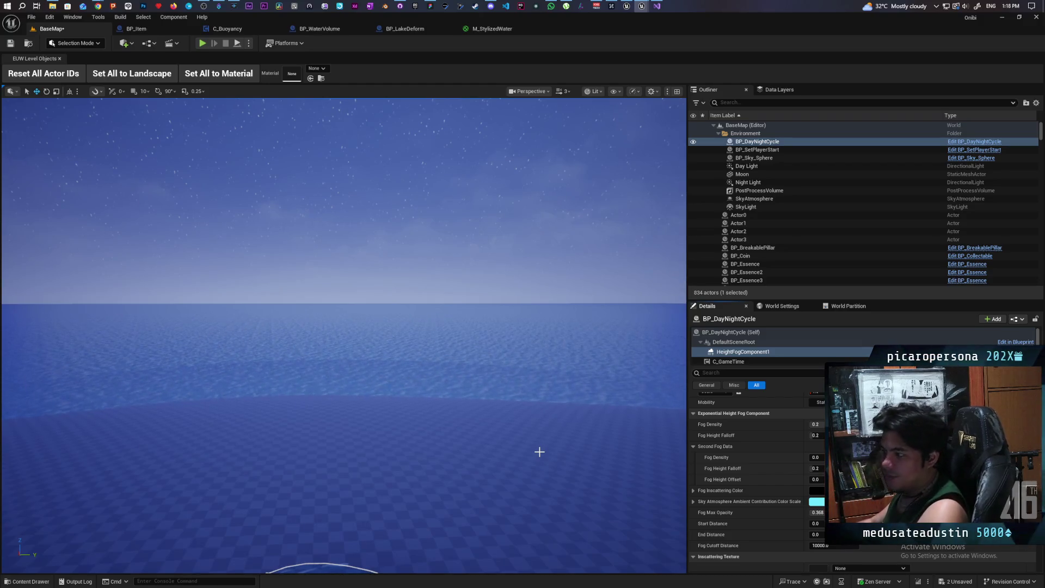
- Look across the clear ocean toward the starry horizon
{"action": "mouse_move", "coordinate": [497, 431]}
{"action": "left_mouse_down"}
{"action": "mouse_move", "coordinate": [497, 362]}
{"action": "mouse_move", "coordinate": [497, 381]}
{"action": "mouse_move", "coordinate": [480, 348]}
{"action": "mouse_move", "coordinate": [479, 446]}
{"action": "mouse_move", "coordinate": [481, 411]}
{"action": "left_mouse_up"}
{"action": "mouse_move", "coordinate": [490, 279]}
{"action": "left_mouse_down"}
{"action": "mouse_move", "coordinate": [490, 305]}
{"action": "mouse_move", "coordinate": [498, 286]}
{"action": "mouse_move", "coordinate": [479, 283]}
{"action": "mouse_move", "coordinate": [473, 260]}
{"action": "mouse_move", "coordinate": [493, 264]}
{"action": "mouse_move", "coordinate": [502, 357]}
{"action": "left_mouse_up"}
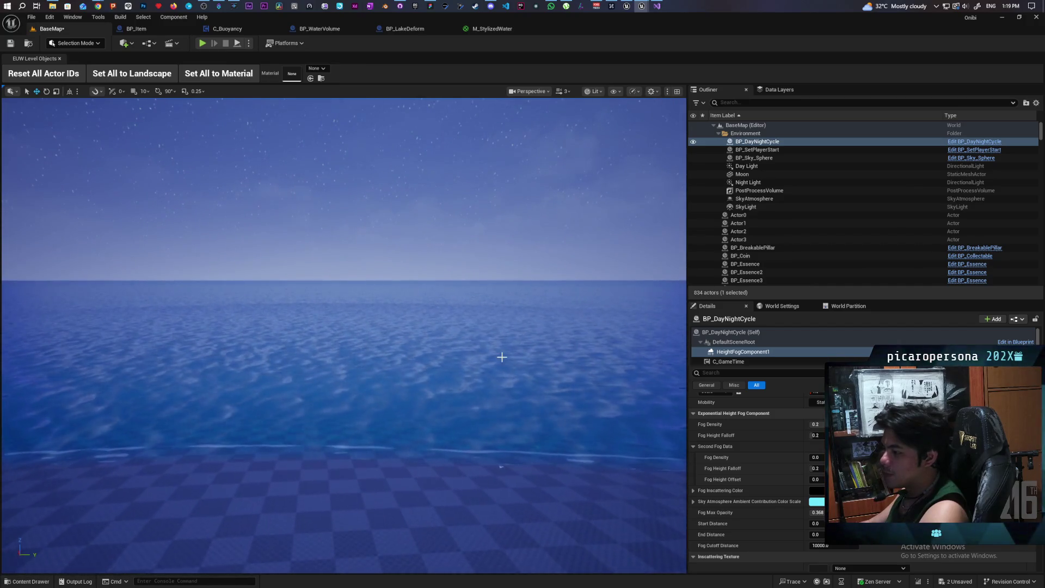
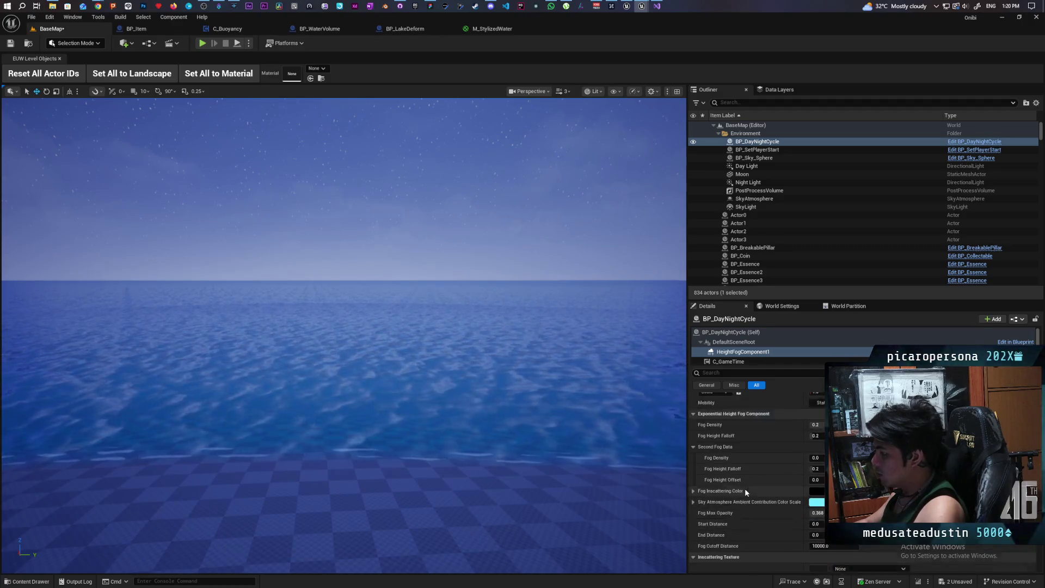
- With Plane2 selected, duplicate ML_Water_Lake and name the copy MI_Water_Ocean
{"action": "left_click", "coordinate": [460, 441]}
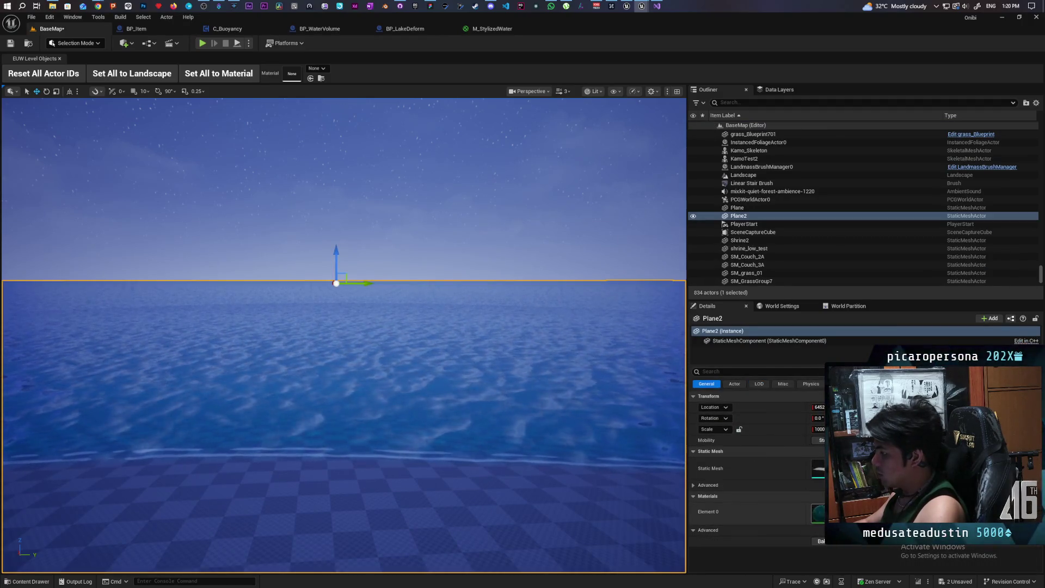
{"action": "key", "text": "ctrl+space"}
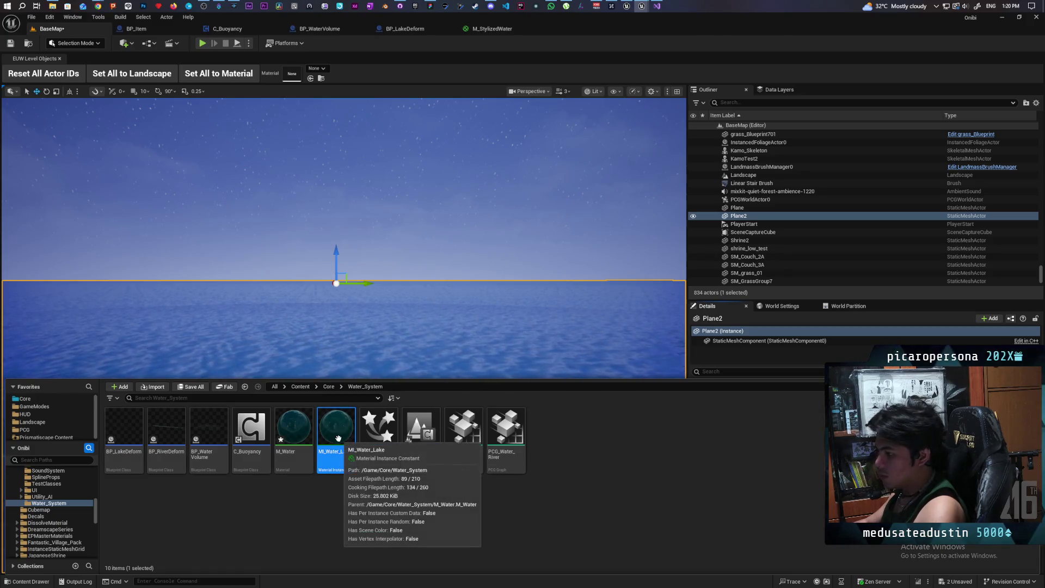
{"action": "right_click", "coordinate": [338, 433]}
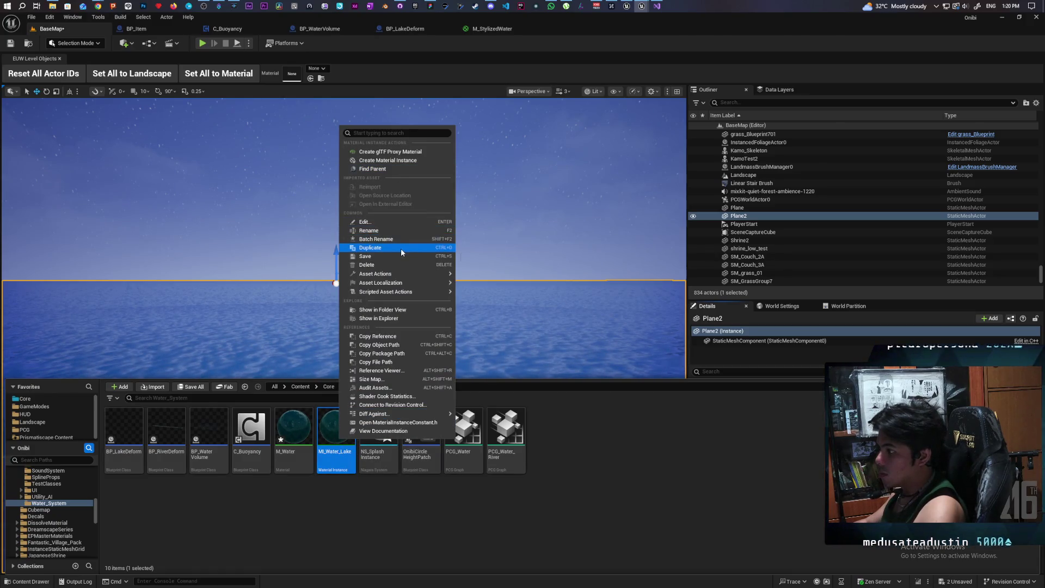
{"action": "left_click", "coordinate": [401, 249]}
{"action": "key", "text": "End"}
{"action": "key", "text": "BackSpace"}
{"action": "key", "text": "BackSpace"}
{"action": "key", "text": "BackSpace"}
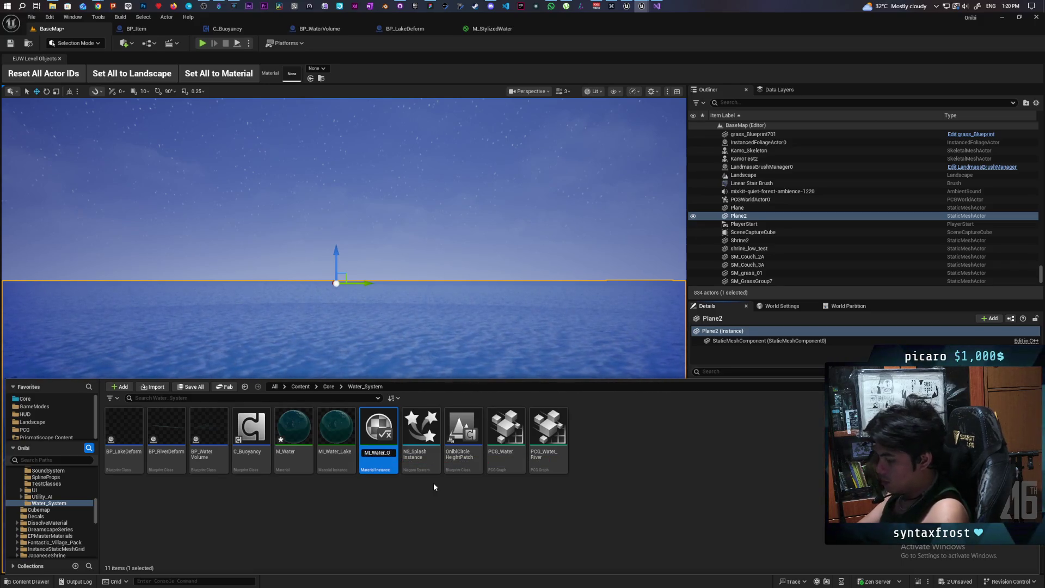
{"action": "type", "text": "Ocean"}
{"action": "key", "text": "Return"}
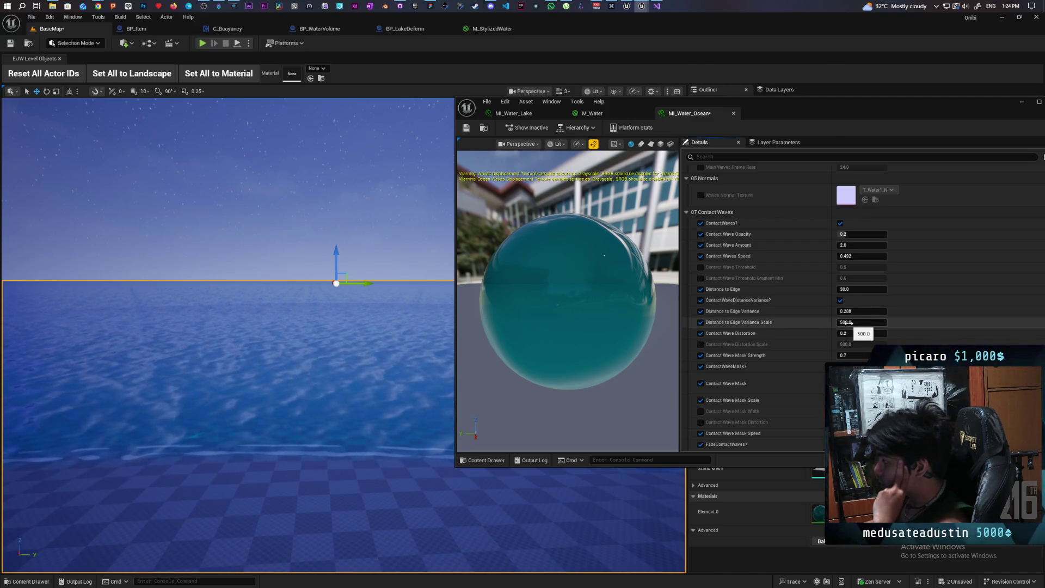
- Test higher Contact Wave Distortion values, then set it back to 0.2
{"action": "left_click_drag", "start_coordinate": [848, 334], "coordinate": [1007, 333]}
{"action": "left_click_drag", "start_coordinate": [862, 333], "coordinate": [842, 331]}
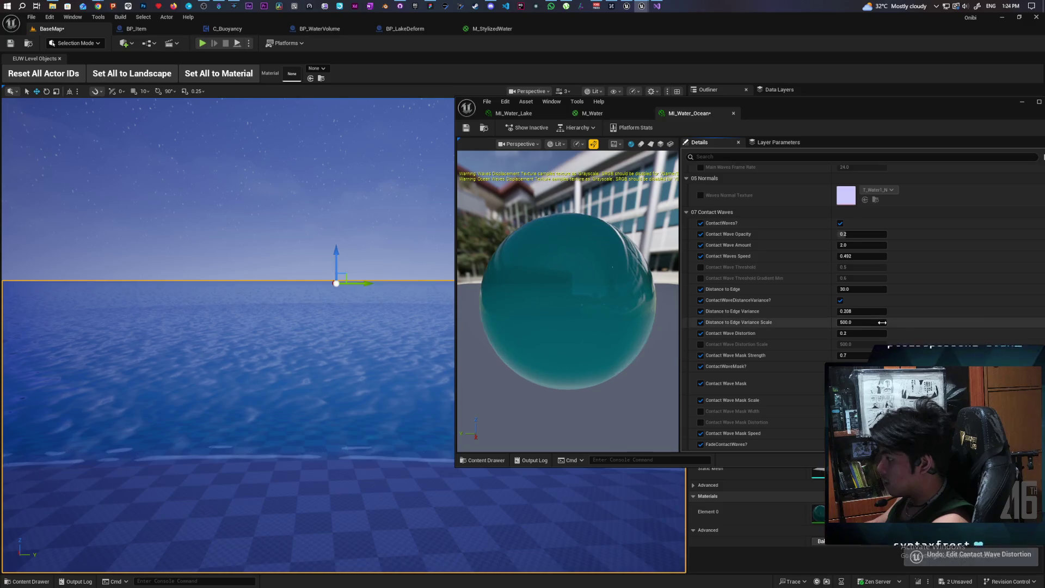
{"action": "left_click", "coordinate": [862, 333]}
{"action": "type", "text": "0.2"}
{"action": "key", "text": "Return"}
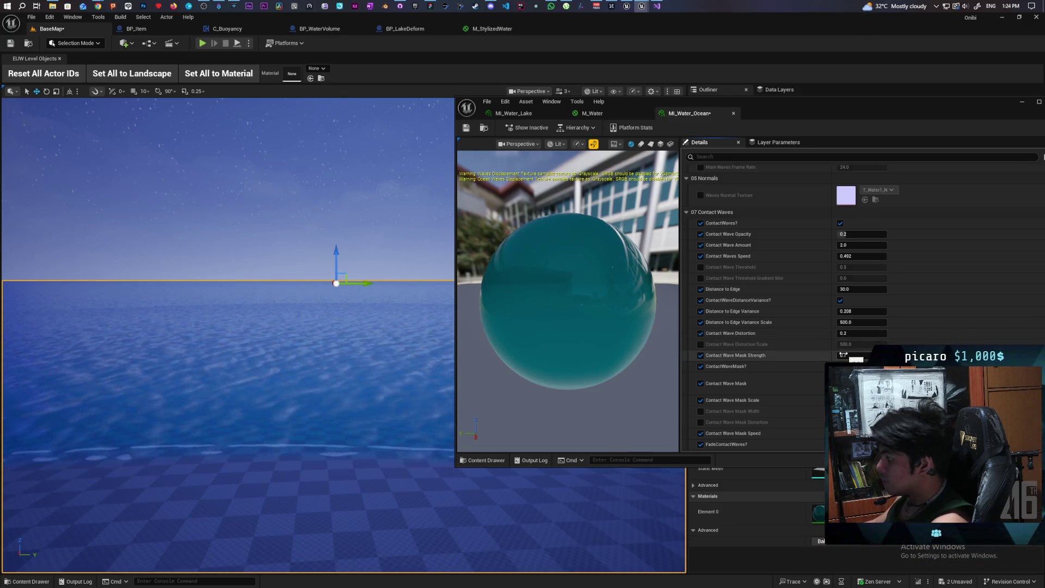
- Undo a trial Contact Wave Mask Strength change and raise Distance to Edge to about 162
{"action": "mouse_move", "coordinate": [845, 357]}
{"action": "left_mouse_down"}
{"action": "mouse_move", "coordinate": [926, 357]}
{"action": "mouse_move", "coordinate": [817, 357]}
{"action": "mouse_move", "coordinate": [846, 356]}
{"action": "left_mouse_up"}
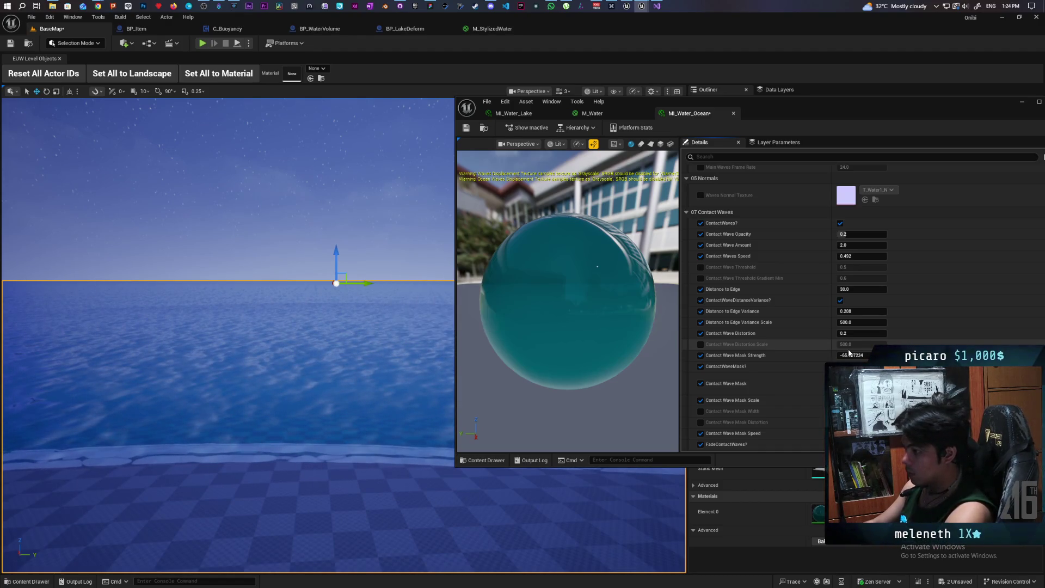
{"action": "key", "text": "ctrl+z"}
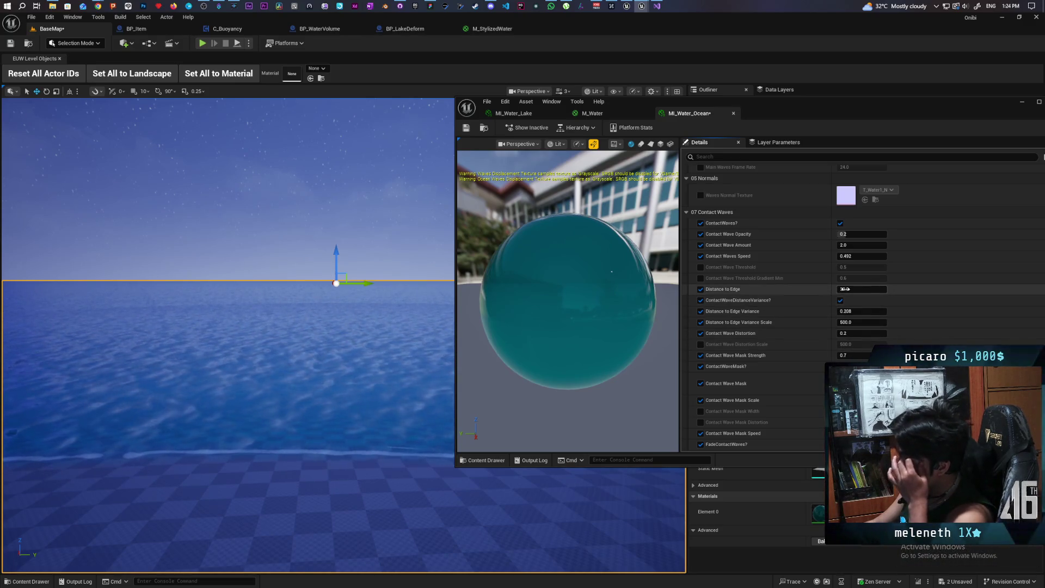
{"action": "left_click_drag", "start_coordinate": [845, 289], "coordinate": [882, 289]}
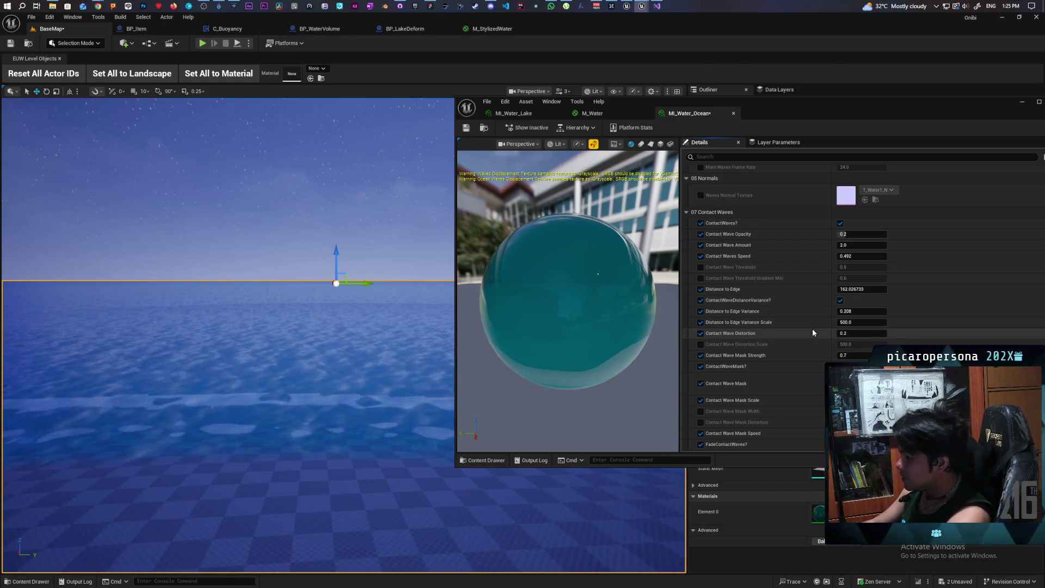
- Enable Contact Wave Distortion Scale at 500.0 and set Contact Wave Amount to 4.0
{"action": "left_click", "coordinate": [701, 345]}
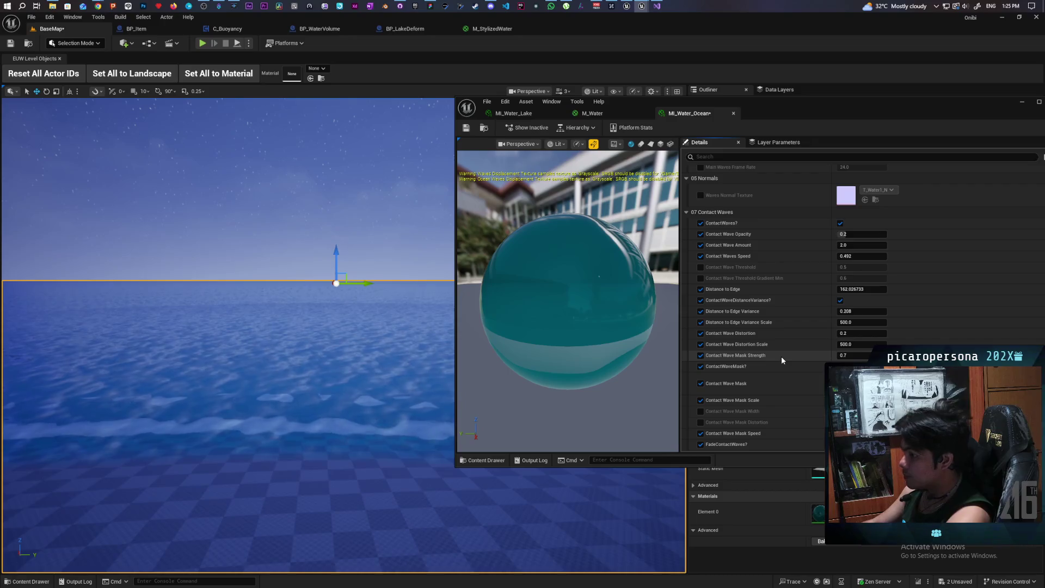
{"action": "mouse_move", "coordinate": [860, 344]}
{"action": "left_mouse_down"}
{"action": "mouse_move", "coordinate": [834, 344]}
{"action": "mouse_move", "coordinate": [860, 346]}
{"action": "left_mouse_up"}
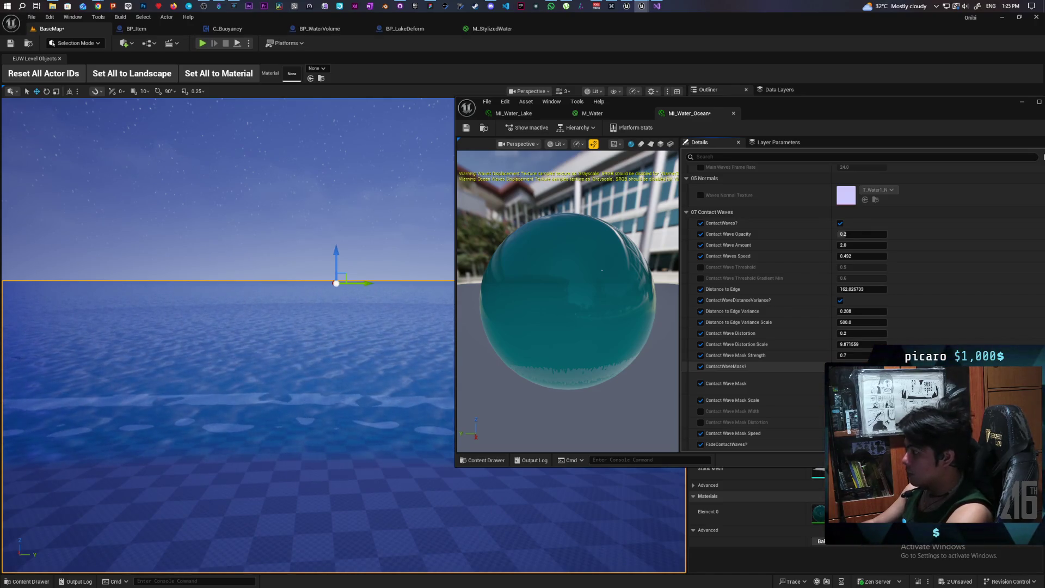
{"action": "key", "text": "ctrl+z"}
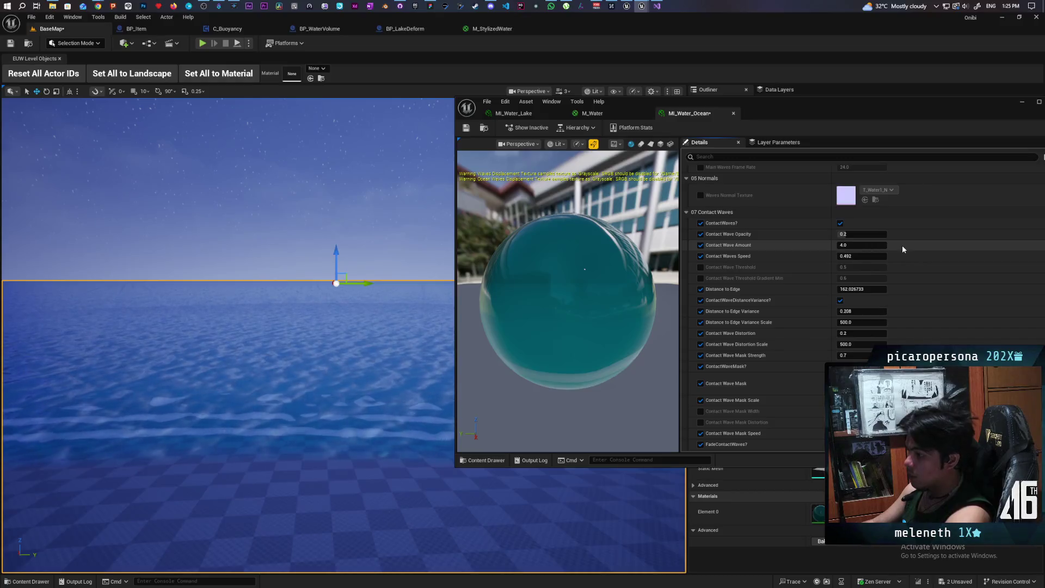
- Inspect the water up close, undo the mask scale edit, and turn off contact-wave fading
{"action": "left_click_drag", "start_coordinate": [392, 466], "coordinate": [392, 425]}
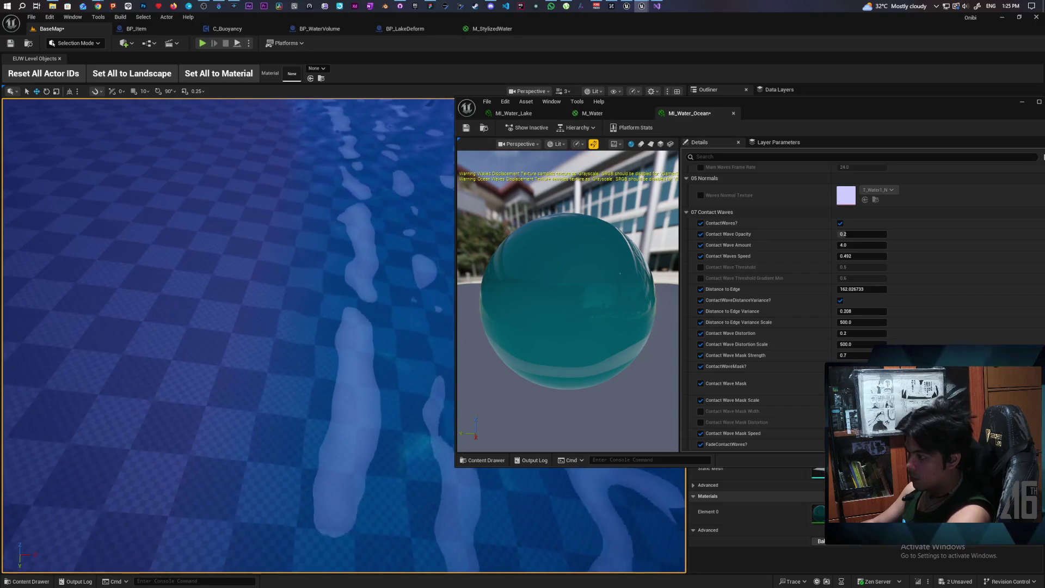
{"action": "mouse_move", "coordinate": [392, 424]}
{"action": "left_mouse_down"}
{"action": "mouse_move", "coordinate": [392, 393]}
{"action": "mouse_move", "coordinate": [392, 414]}
{"action": "left_mouse_up"}
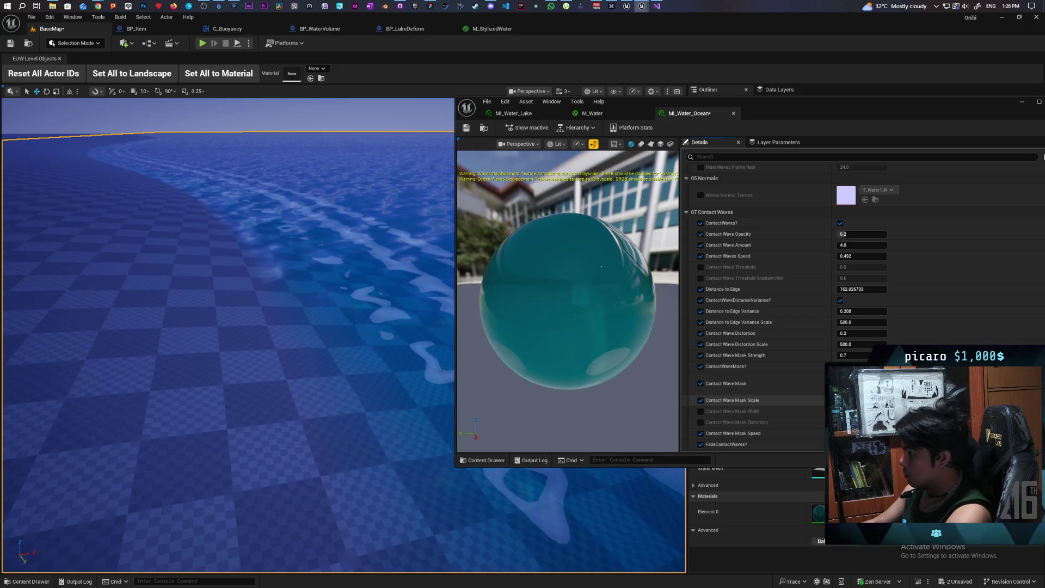
{"action": "key", "text": "ctrl+z"}
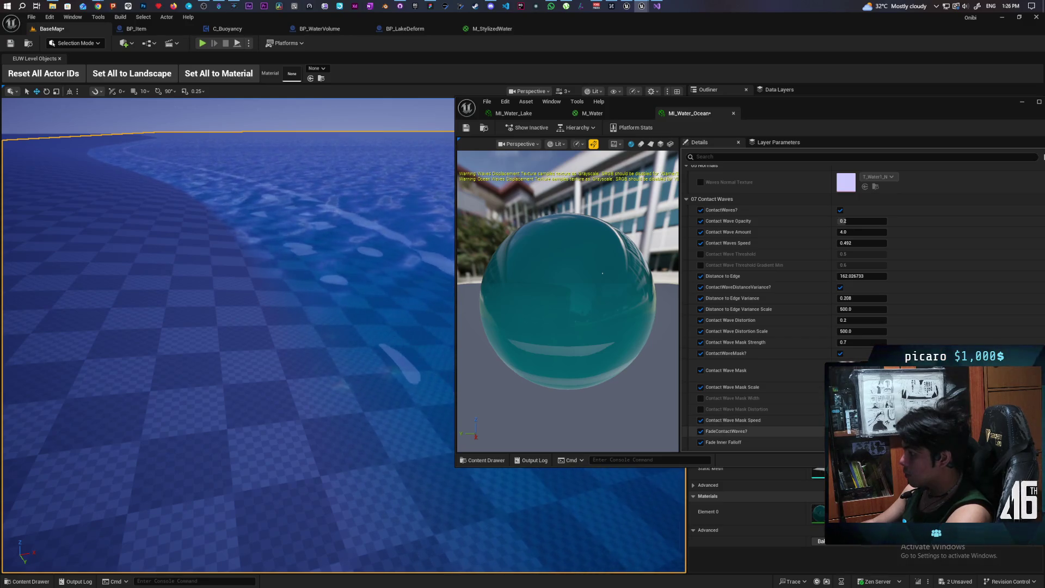
{"action": "left_click", "coordinate": [840, 431]}
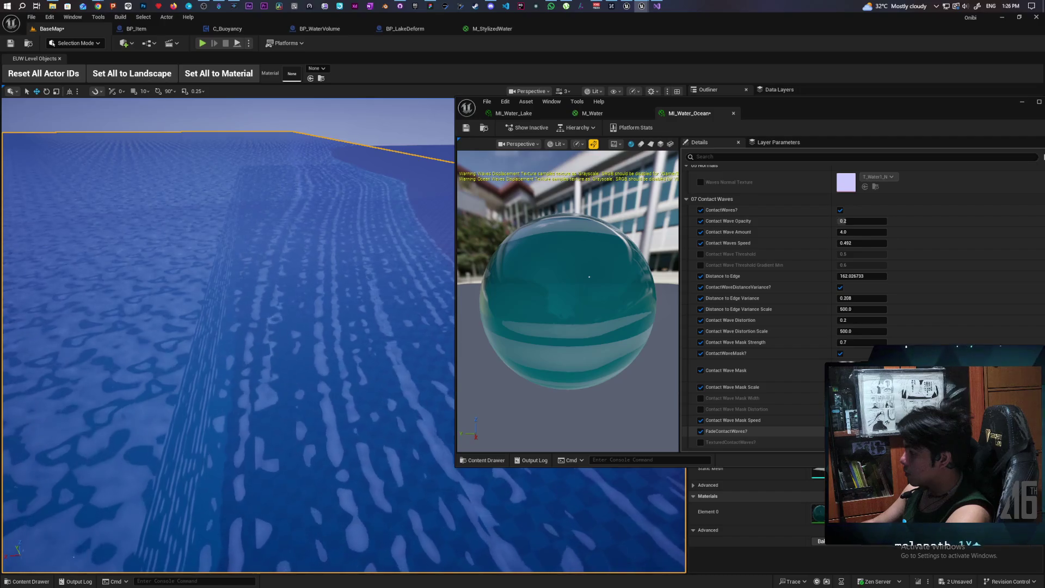
- Turn FadeContactWaves? back on, review the shoreline foam, and enable Fade Outer Falloff
{"action": "left_click", "coordinate": [840, 431]}
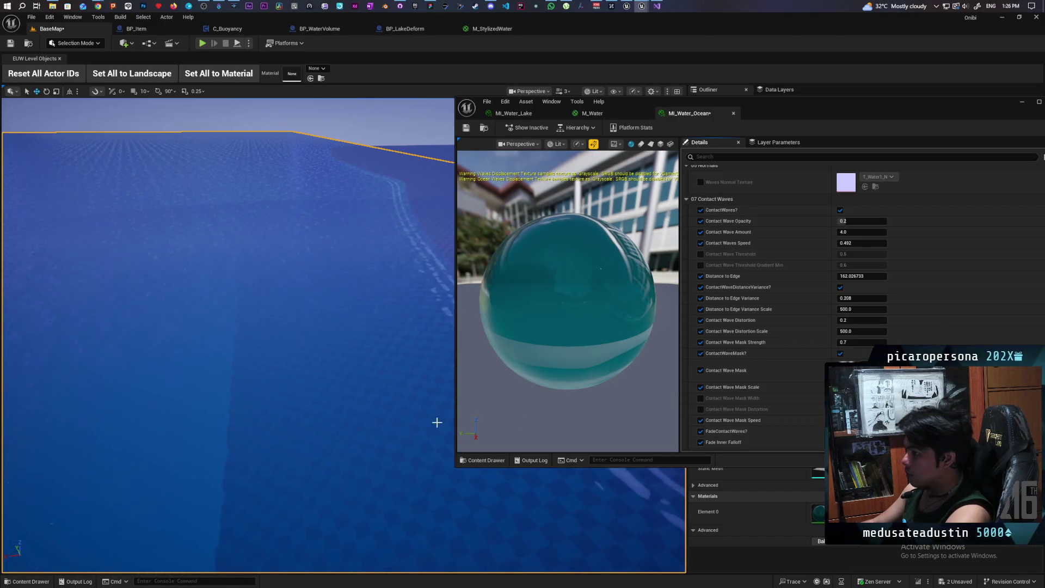
{"action": "left_click_drag", "start_coordinate": [406, 420], "coordinate": [398, 419]}
{"action": "scroll", "coordinate": [229, 327], "scroll_direction": "up", "scroll_amount": 5}
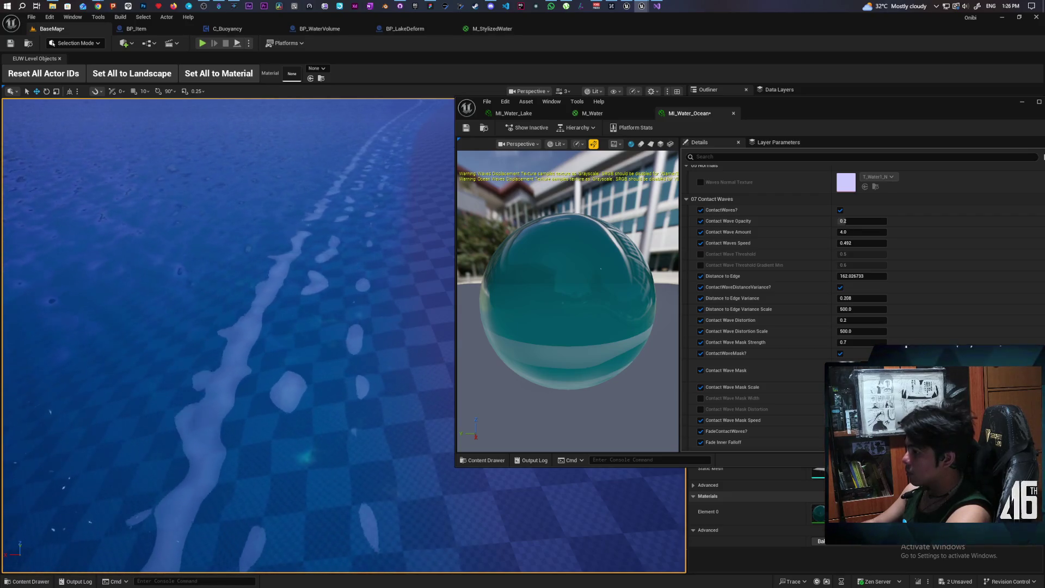
{"action": "key", "text": "f"}
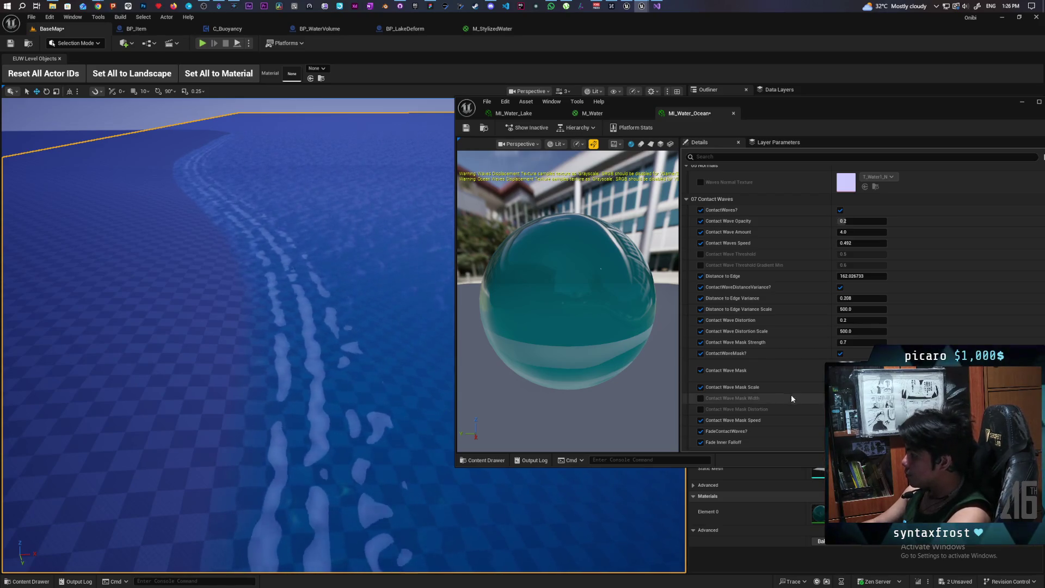
{"action": "scroll", "coordinate": [788, 399], "scroll_direction": "down", "scroll_amount": 3}
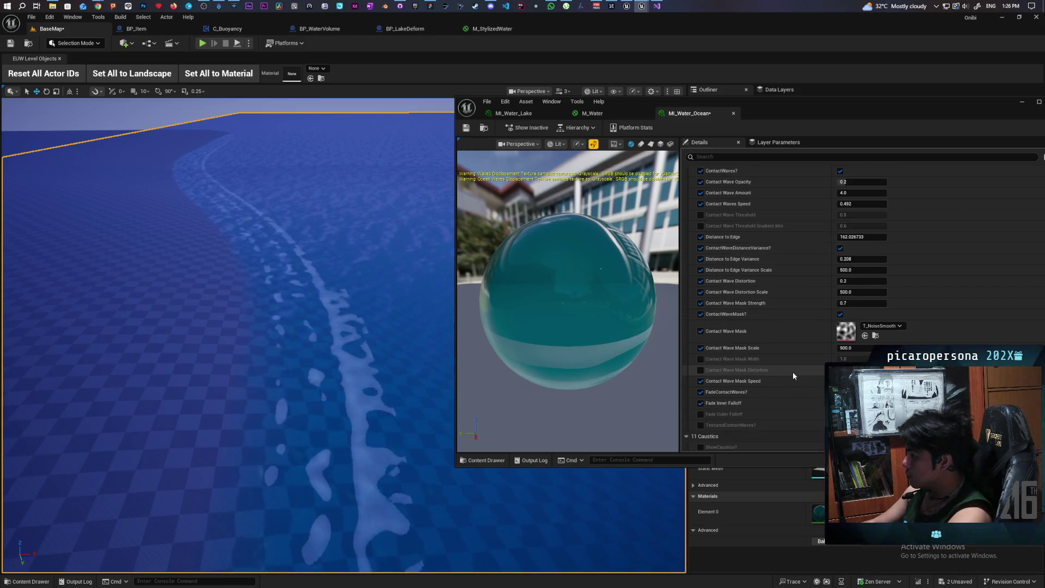
{"action": "scroll", "coordinate": [793, 375], "scroll_direction": "down", "scroll_amount": 2}
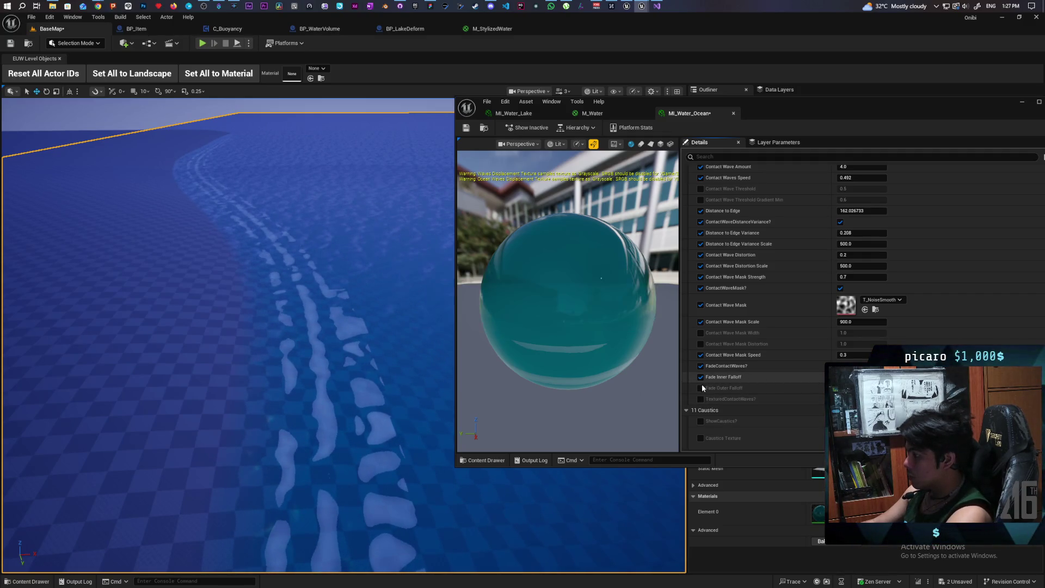
{"action": "left_click", "coordinate": [700, 387]}
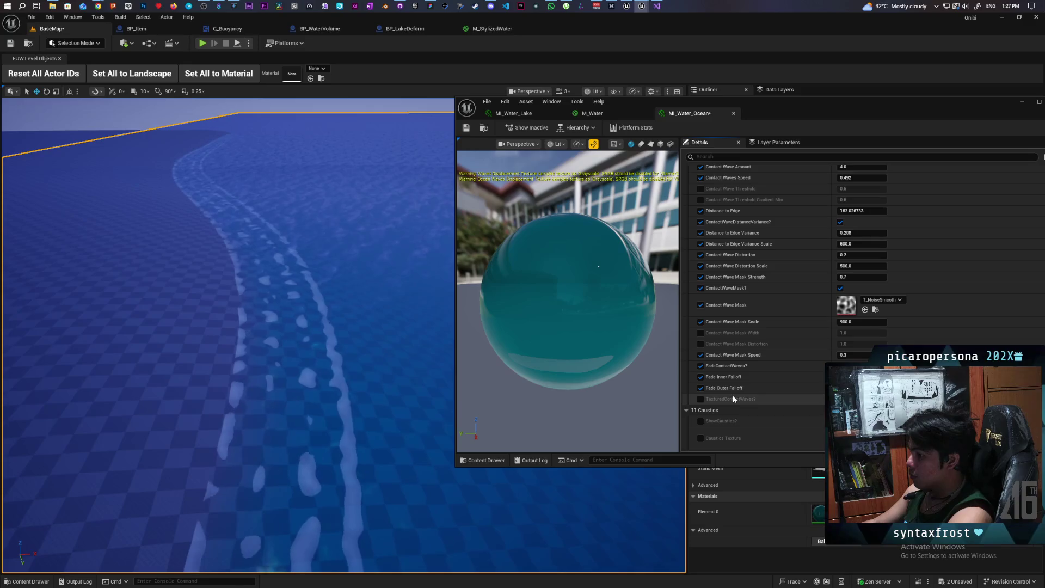
- Fly the camera along the shoreline foam and out toward the open sea
{"action": "left_click_drag", "start_coordinate": [343, 459], "coordinate": [342, 409]}
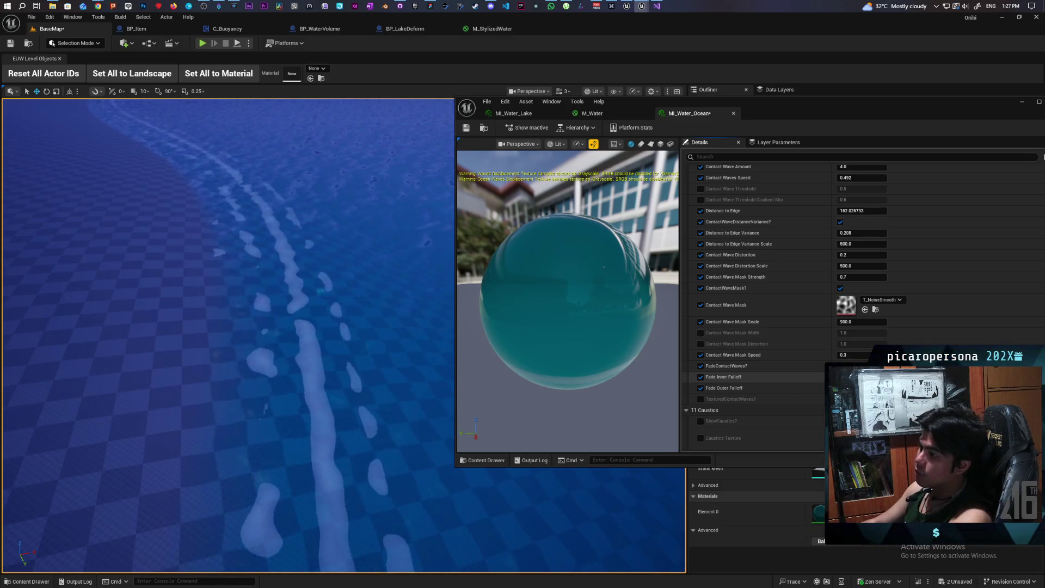
{"action": "mouse_move", "coordinate": [442, 292]}
{"action": "left_mouse_down"}
{"action": "mouse_move", "coordinate": [443, 218]}
{"action": "mouse_move", "coordinate": [443, 283]}
{"action": "mouse_move", "coordinate": [442, 262]}
{"action": "left_mouse_up"}
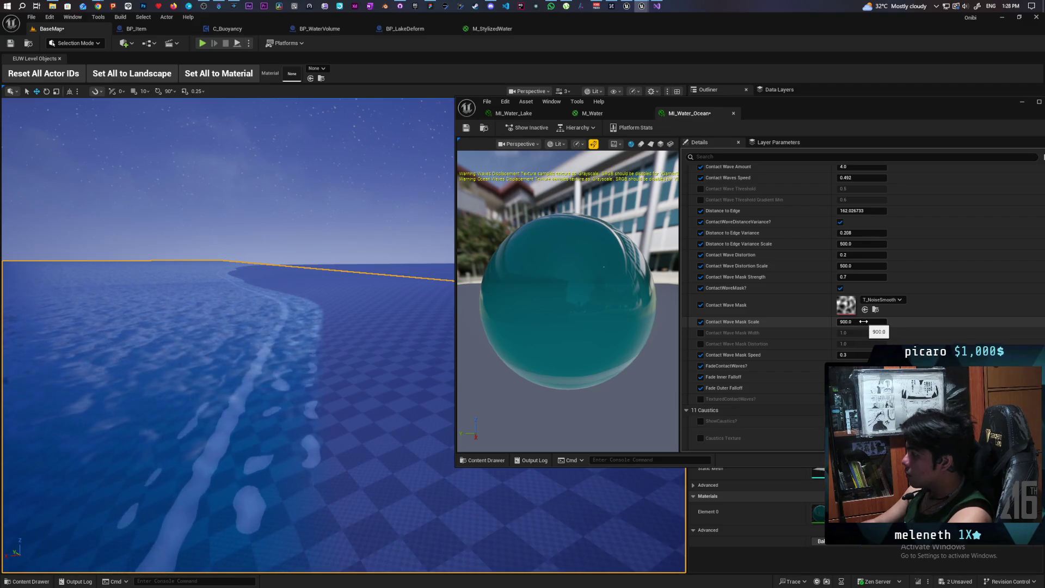
- Enable ContactWaveMask?, try Contact Wave Mask Scale 450, then return it to 900
{"action": "left_click", "coordinate": [841, 289]}
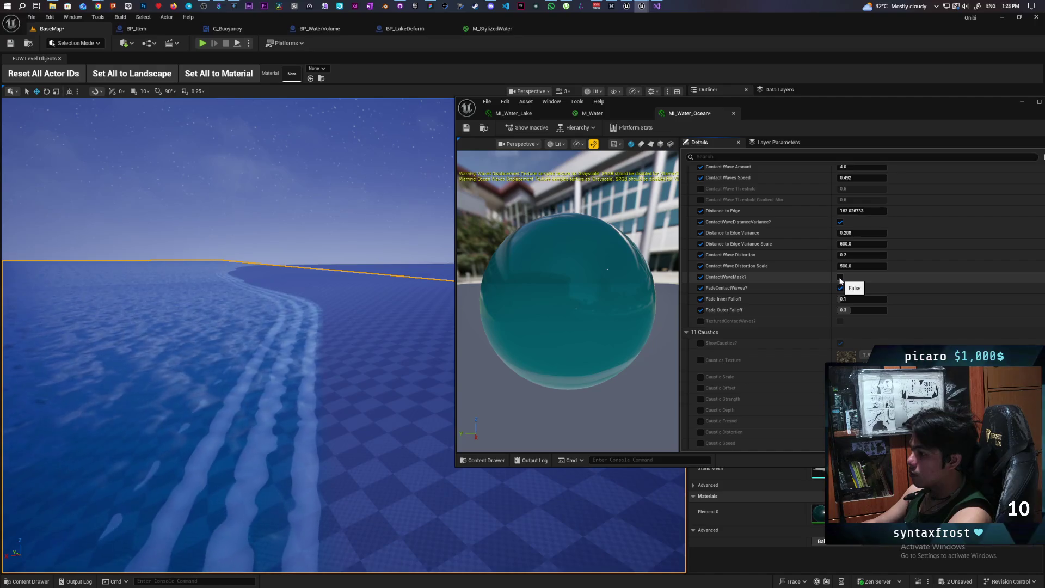
{"action": "left_click", "coordinate": [840, 278]}
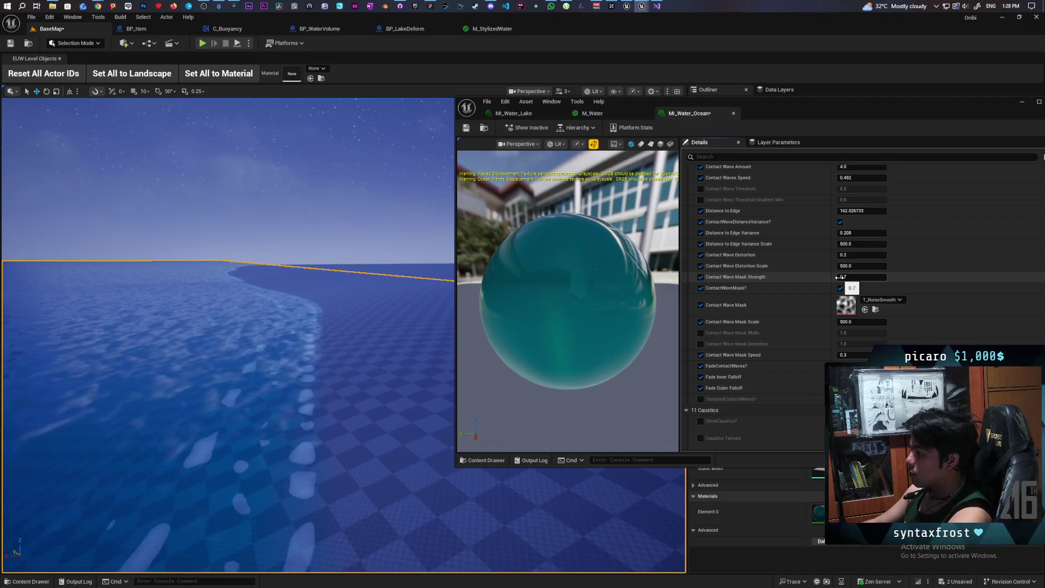
{"action": "left_click", "coordinate": [859, 322]}
{"action": "type", "text": "450"}
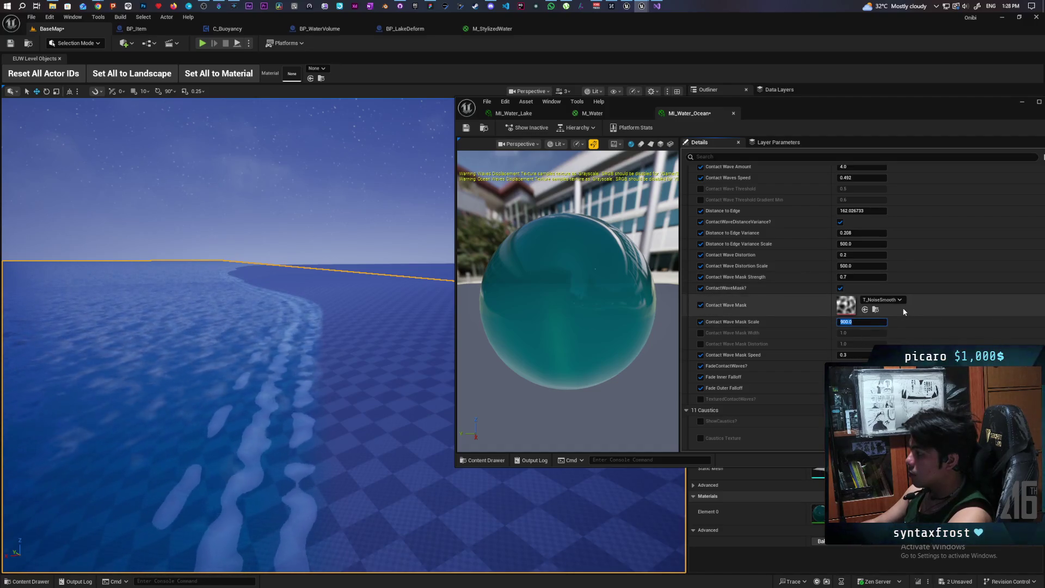
{"action": "key", "text": "Return"}
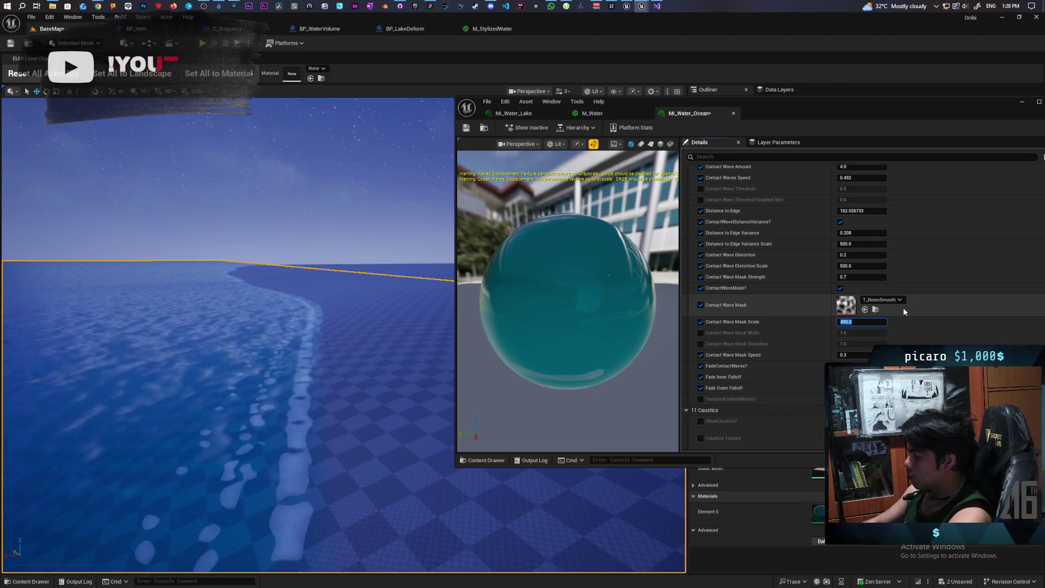
{"action": "type", "text": "900"}
{"action": "key", "text": "Return"}
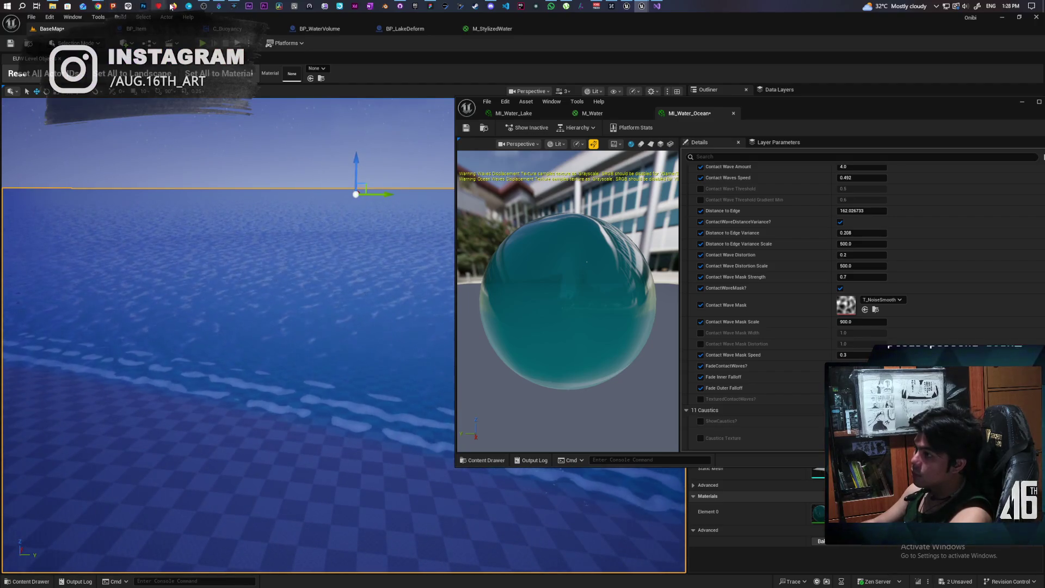
- Move the browser to the right, play the X post's fishing video, then minimize it
{"action": "mouse_move", "coordinate": [101, 5]}
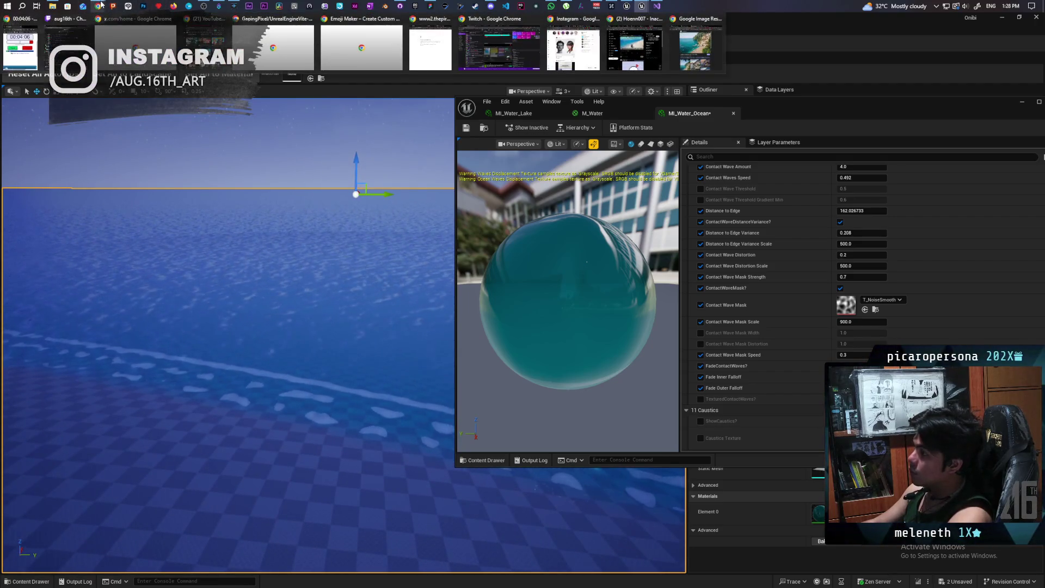
{"action": "left_click", "coordinate": [642, 49]}
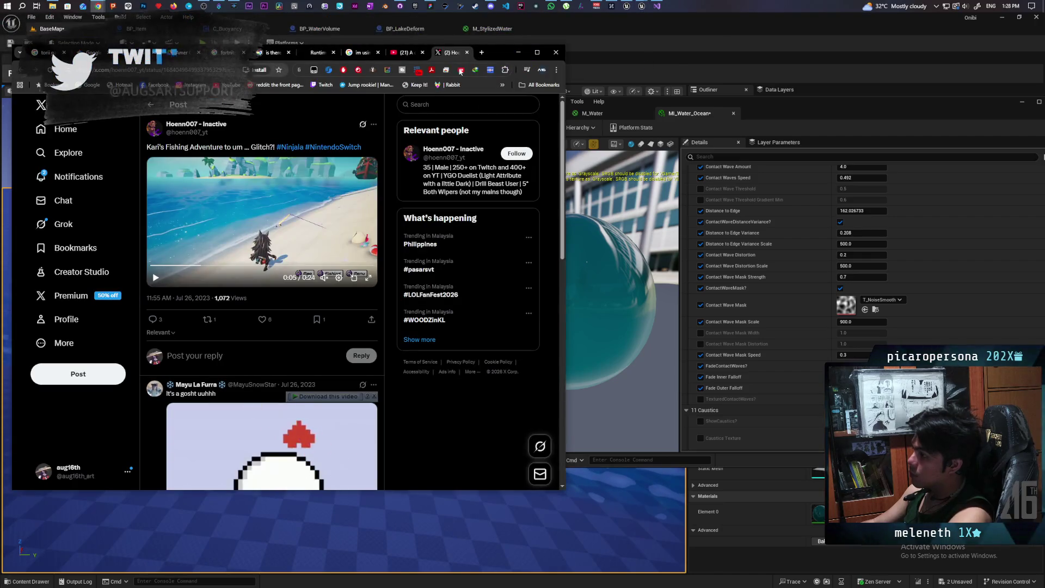
{"action": "left_click_drag", "start_coordinate": [509, 54], "coordinate": [922, 94]}
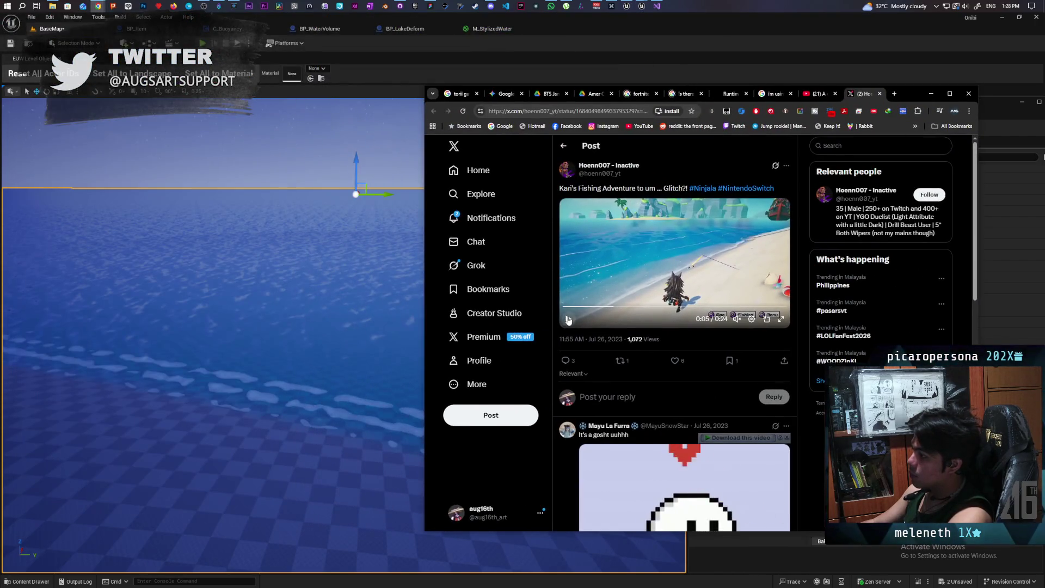
{"action": "left_click", "coordinate": [626, 280]}
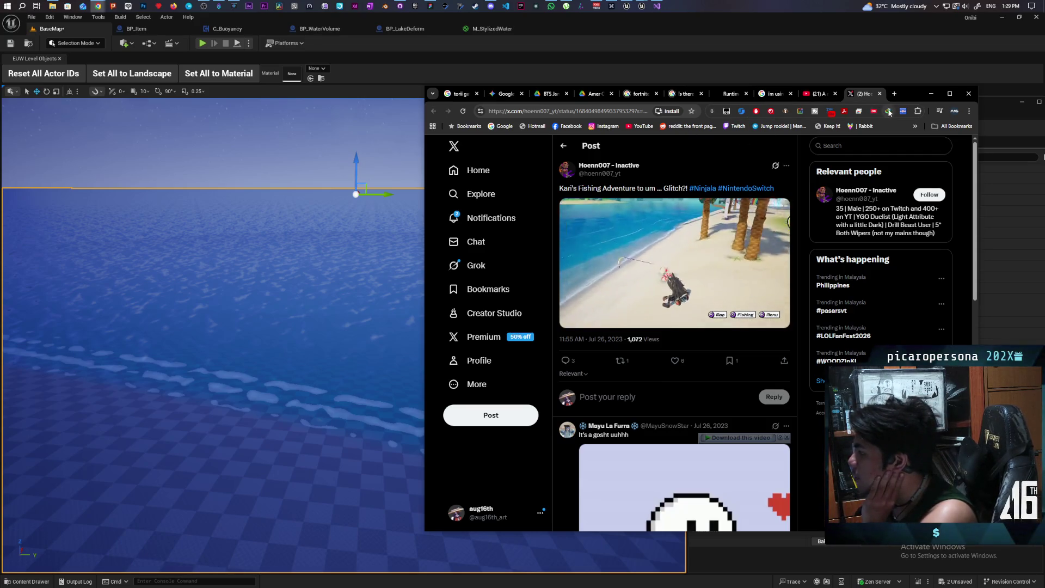
{"action": "left_click", "coordinate": [932, 94]}
- Save the MI_Water_Ocean material instance after checking the shoreline view
{"action": "mouse_move", "coordinate": [230, 422]}
{"action": "left_mouse_down"}
{"action": "mouse_move", "coordinate": [229, 392]}
{"action": "mouse_move", "coordinate": [212, 392]}
{"action": "left_mouse_up"}
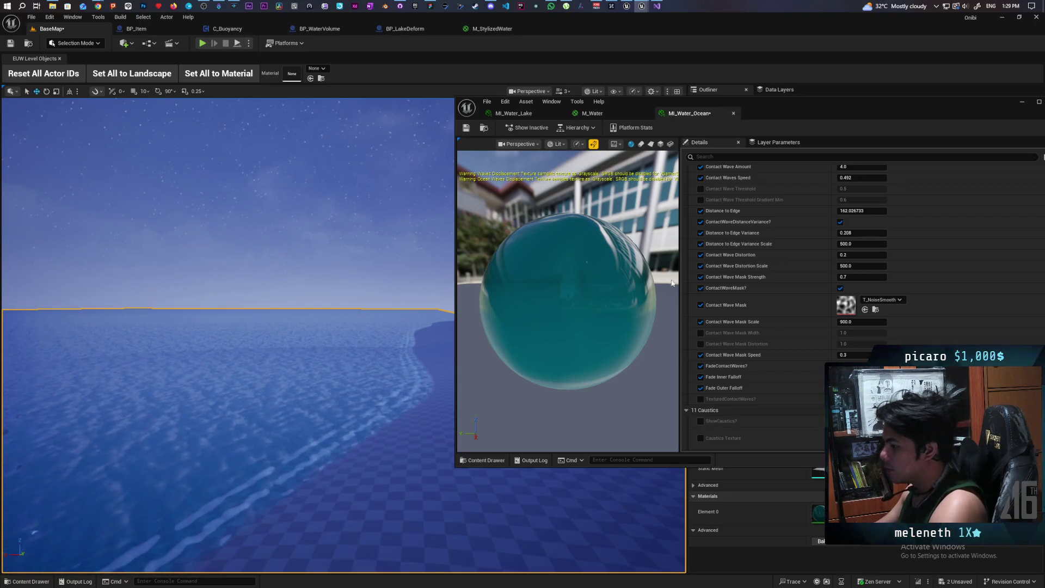
{"action": "key", "text": "ctrl+s"}
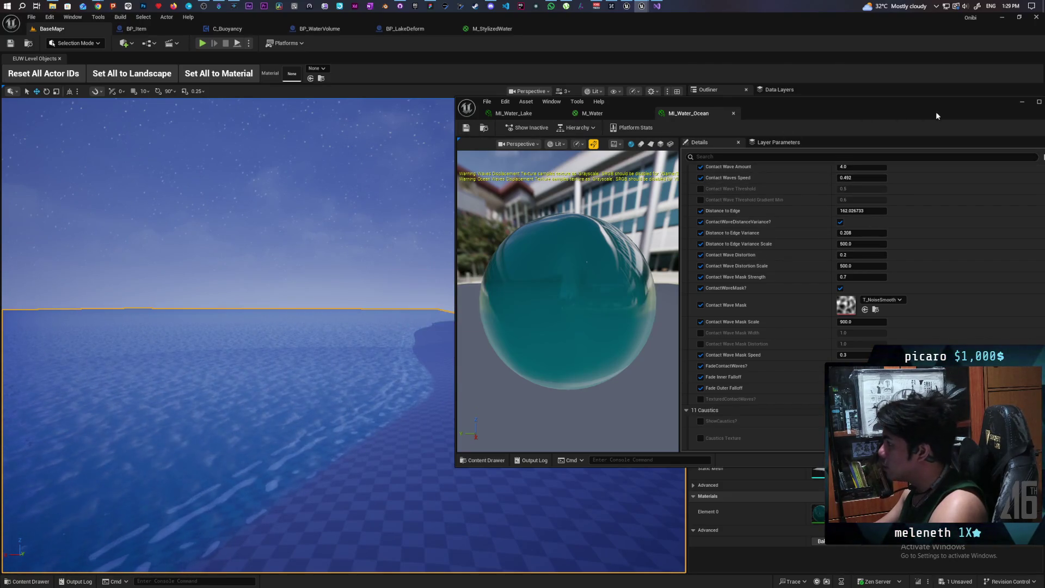
{"action": "left_click", "coordinate": [946, 109]}
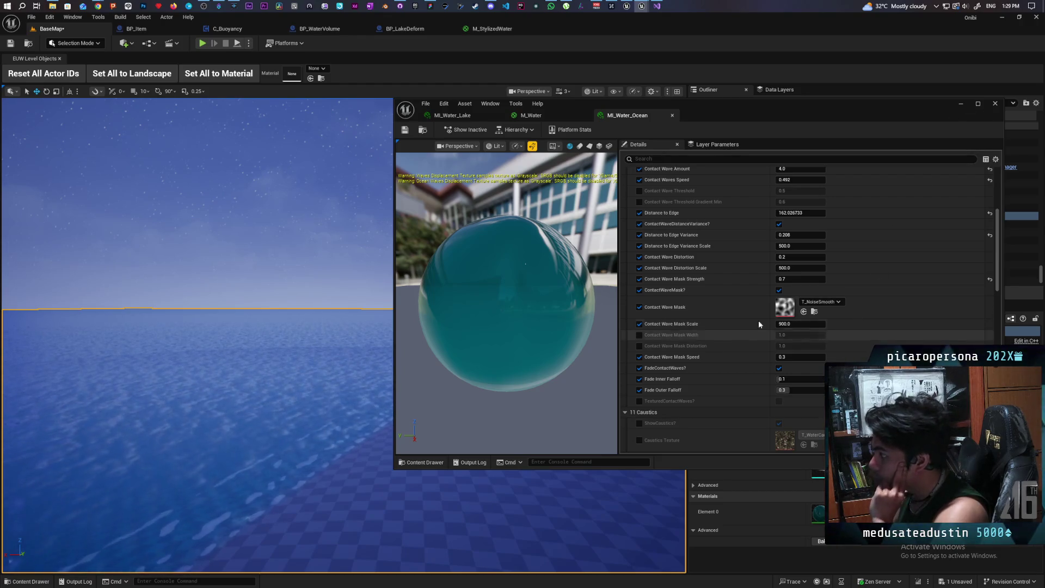
- Review the shoreline and horizon, then drag Distance to Edge to try a new value
{"action": "left_click_drag", "start_coordinate": [380, 391], "coordinate": [344, 375]}
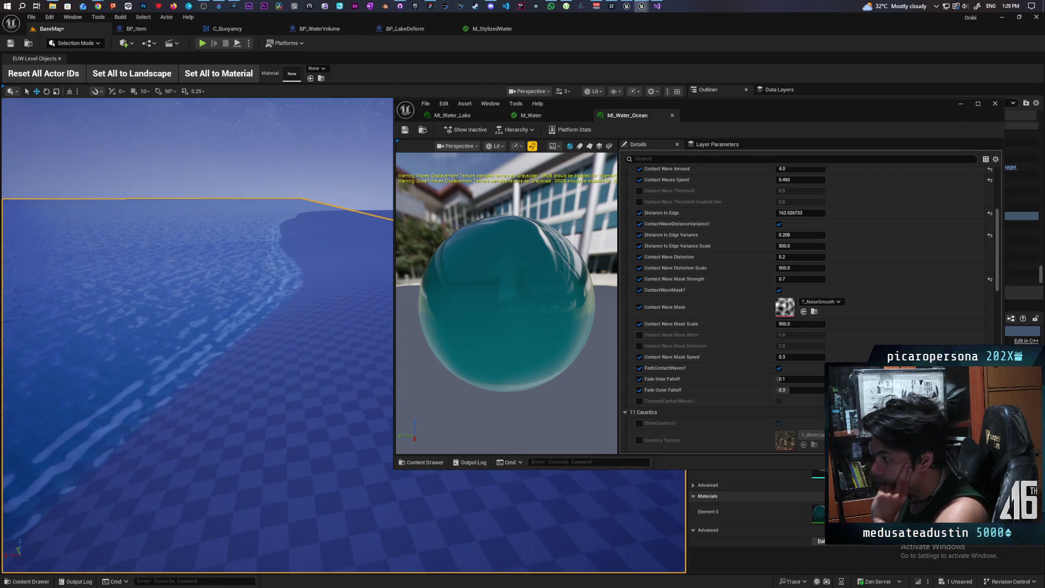
{"action": "left_click_drag", "start_coordinate": [286, 280], "coordinate": [305, 267]}
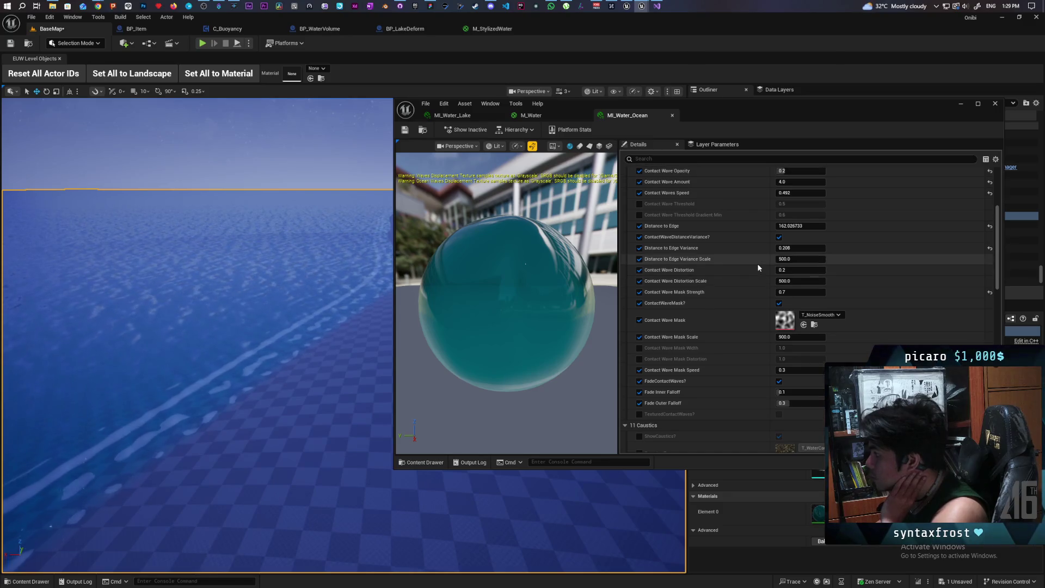
{"action": "scroll", "coordinate": [759, 263], "scroll_direction": "up", "scroll_amount": 2}
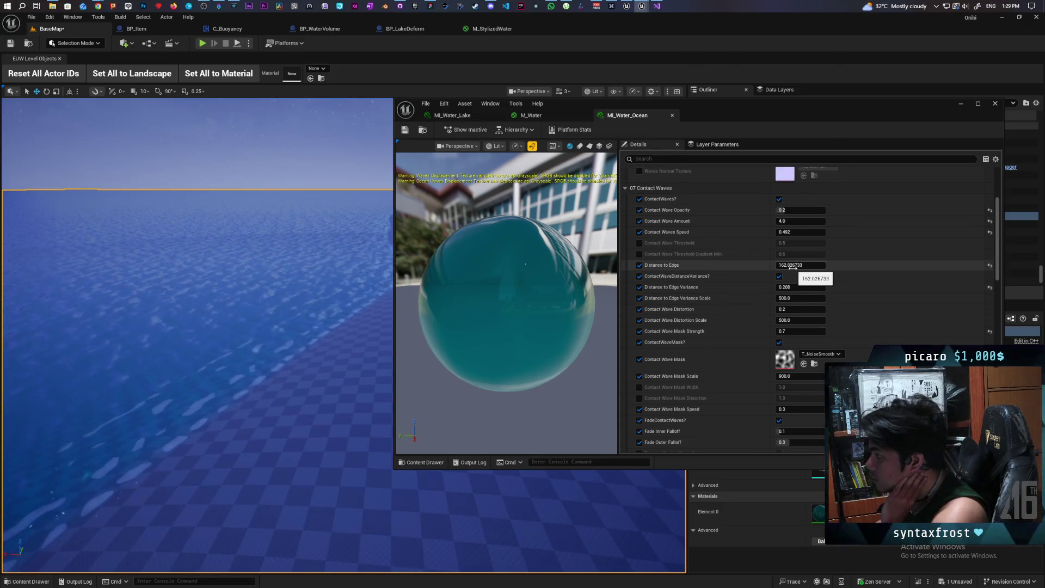
{"action": "mouse_move", "coordinate": [796, 266]}
{"action": "left_mouse_down"}
{"action": "mouse_move", "coordinate": [762, 265]}
{"action": "mouse_move", "coordinate": [823, 265]}
{"action": "left_mouse_up"}
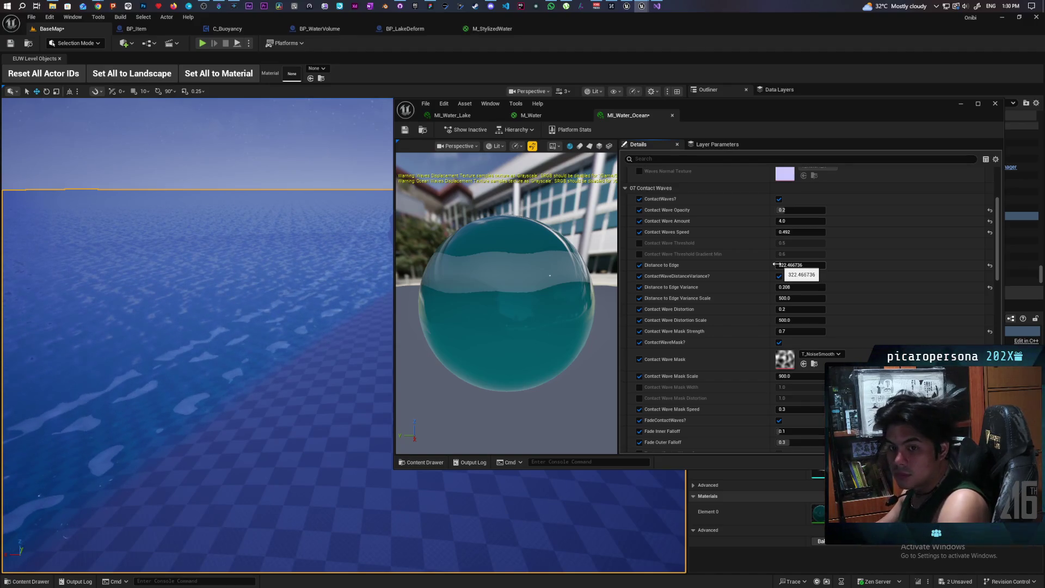
- Save, restore Distance to Edge to 162.026733, and enable Contact Wave Threshold at 0.5
{"action": "key", "text": "ctrl+s"}
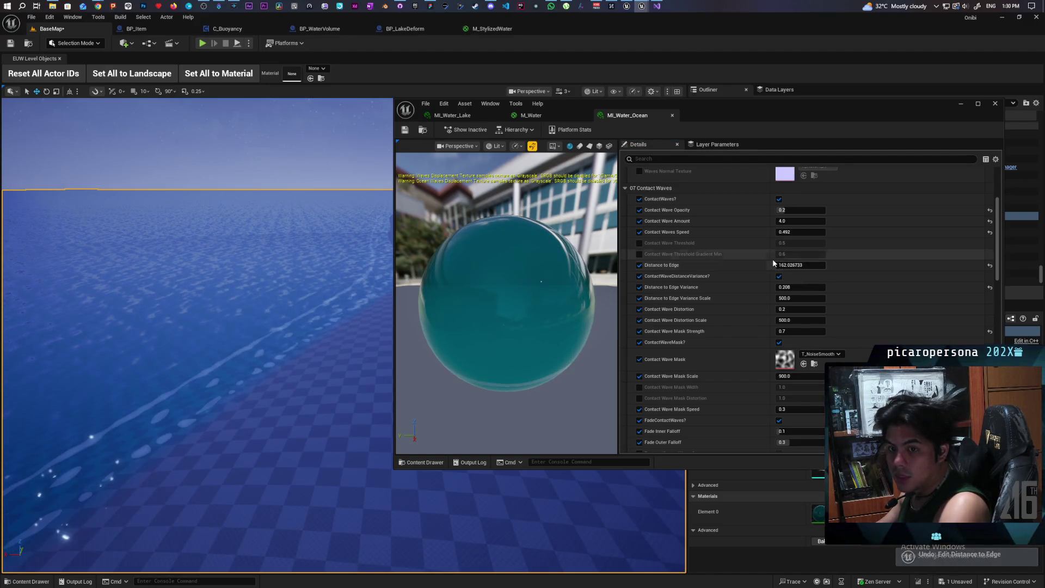
{"action": "left_click_drag", "start_coordinate": [773, 264], "coordinate": [769, 264]}
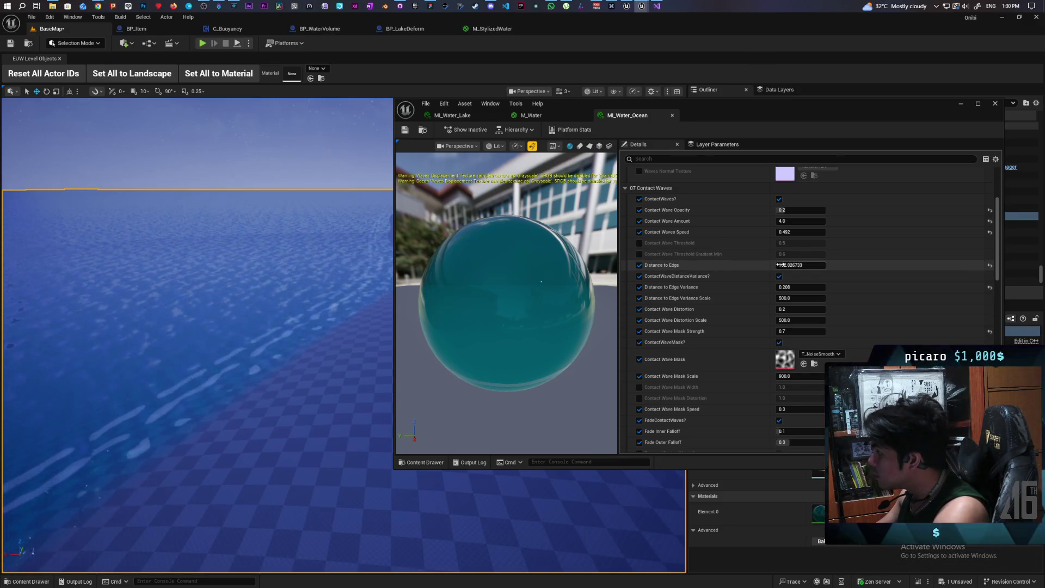
{"action": "left_click", "coordinate": [640, 243]}
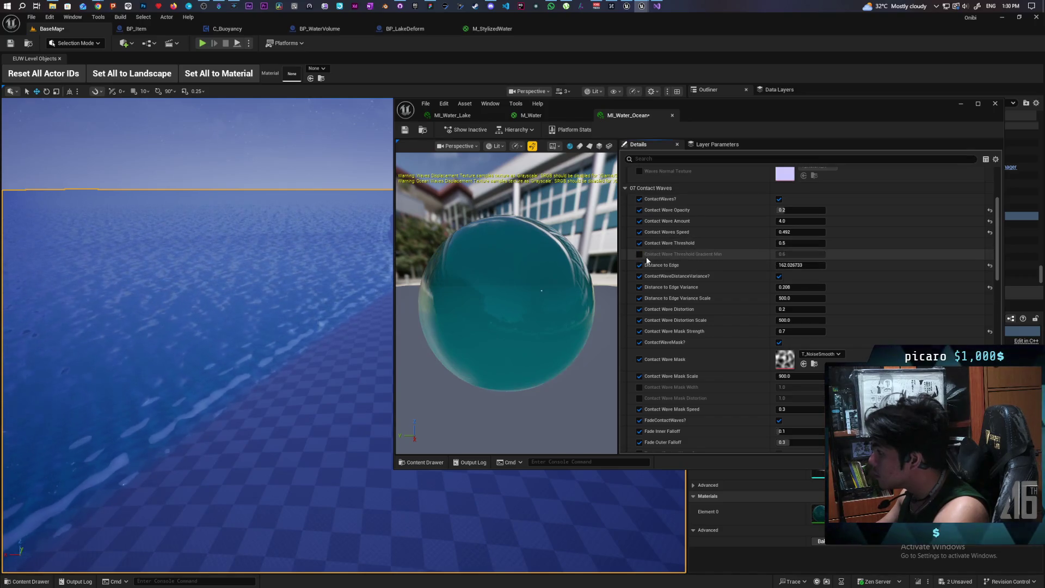
{"action": "mouse_move", "coordinate": [800, 243]}
{"action": "left_mouse_down"}
{"action": "mouse_move", "coordinate": [833, 243]}
{"action": "mouse_move", "coordinate": [776, 243]}
{"action": "mouse_move", "coordinate": [799, 243]}
{"action": "left_mouse_up"}
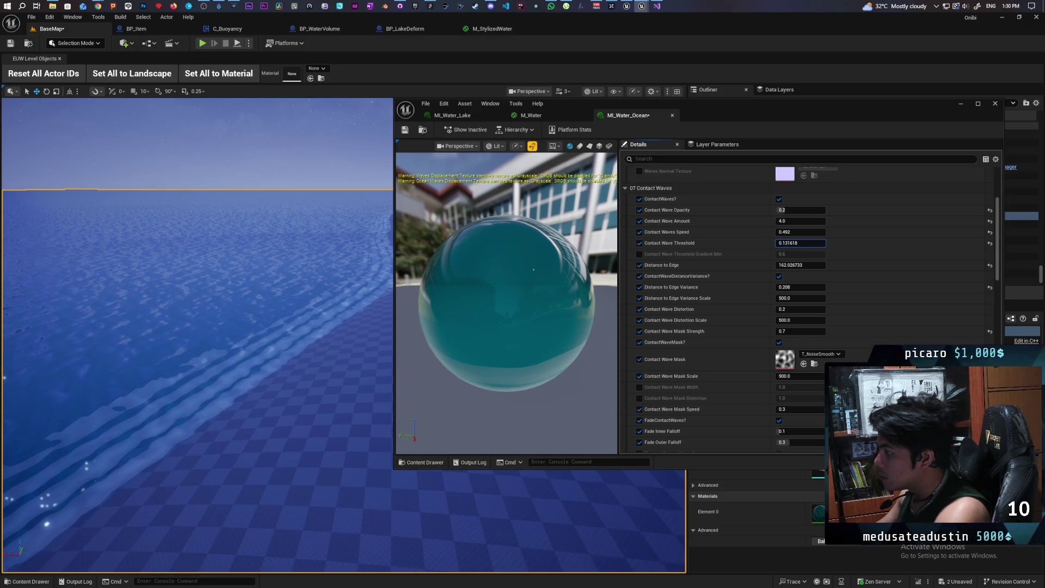
{"action": "left_click_drag", "start_coordinate": [794, 243], "coordinate": [789, 244]}
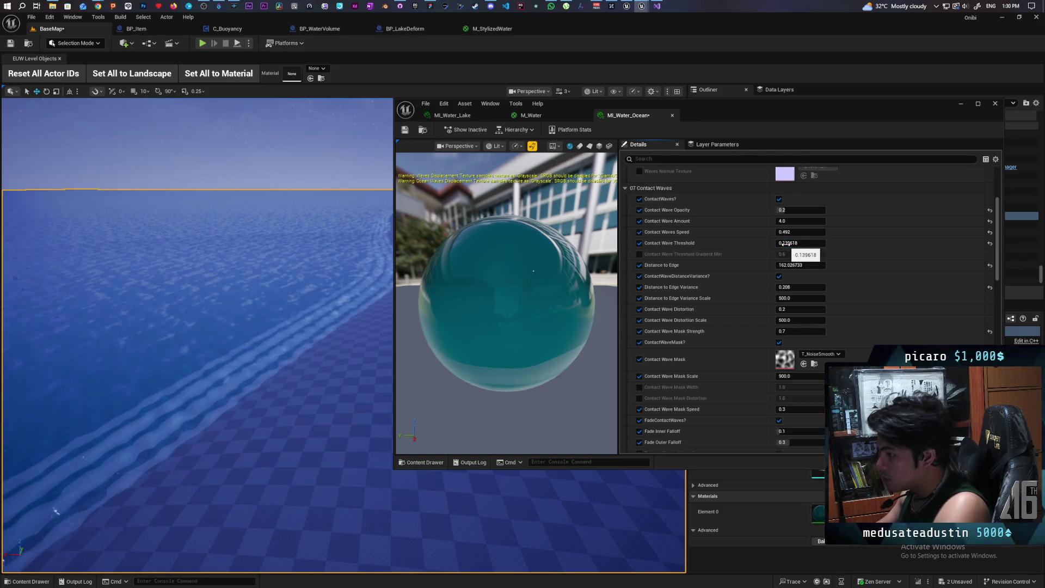
{"action": "left_click", "coordinate": [789, 242]}
{"action": "type", "text": "0.5"}
{"action": "key", "text": "Return"}
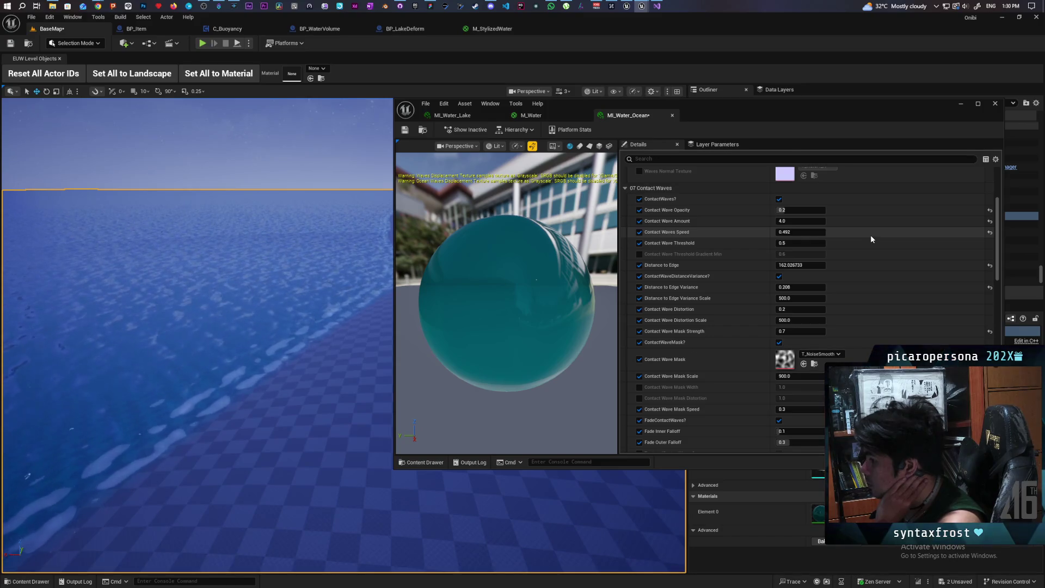
- Try Contact Wave Amount at 3.0, then raise it back to 4.0
{"action": "left_click", "coordinate": [804, 220]}
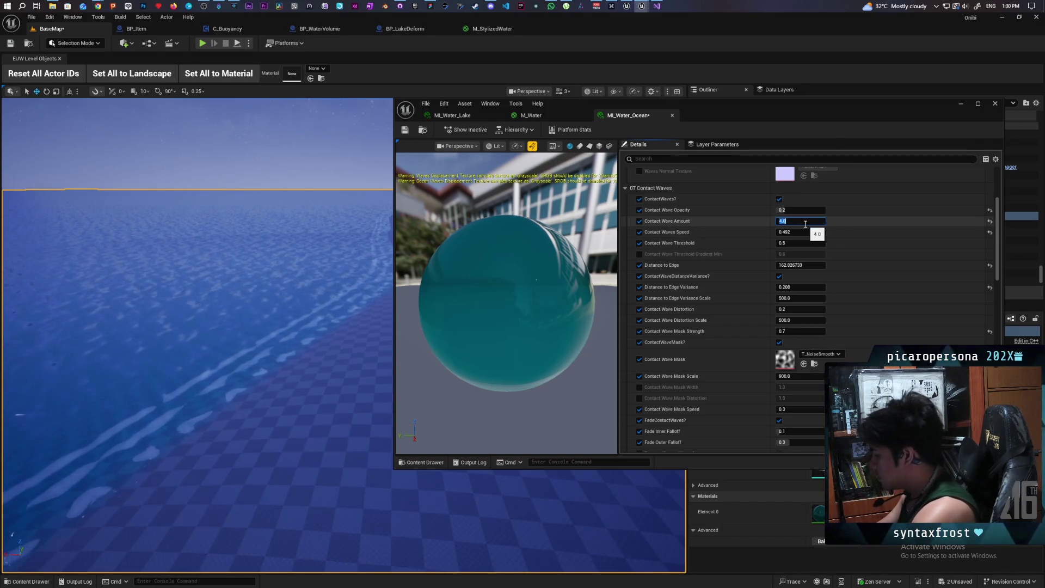
{"action": "type", "text": "3"}
{"action": "key", "text": "Return"}
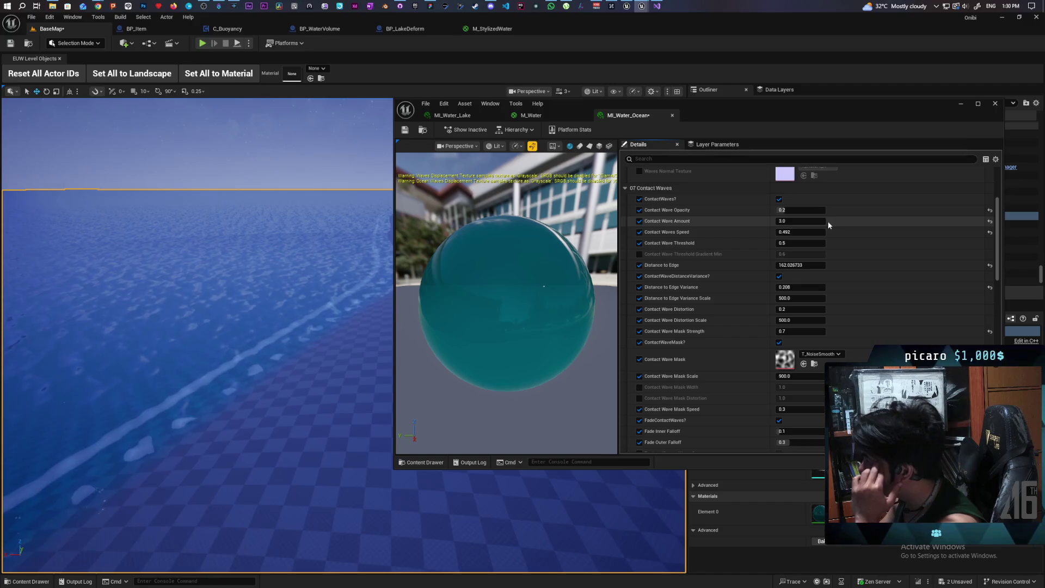
{"action": "left_click_drag", "start_coordinate": [815, 222], "coordinate": [849, 223]}
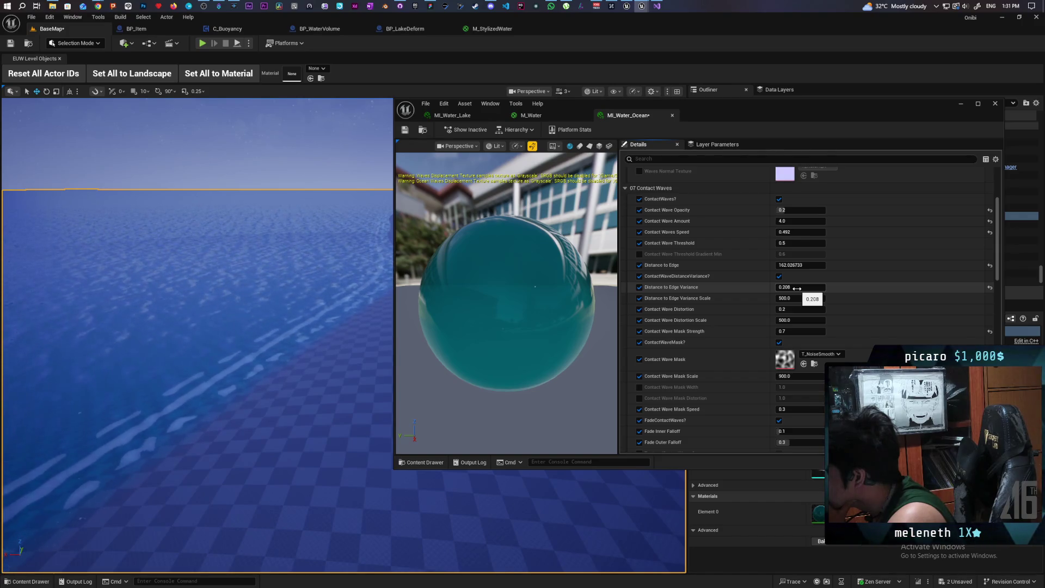
- Set Distance to Edge Variance to 0.208 with scale 500, and enable TexturedContactWaves override
{"action": "left_click", "coordinate": [780, 277]}
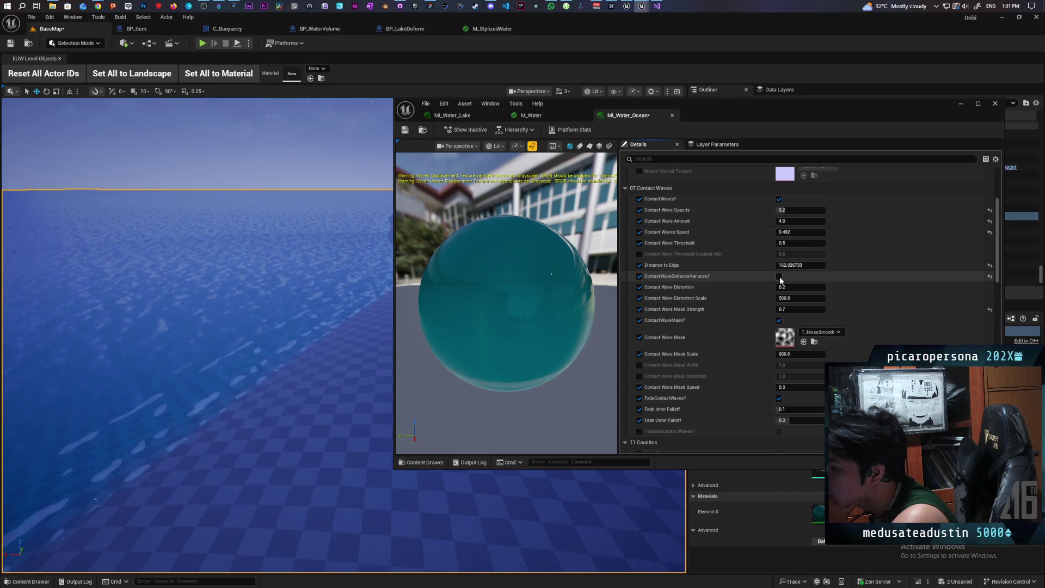
{"action": "left_click", "coordinate": [780, 277]}
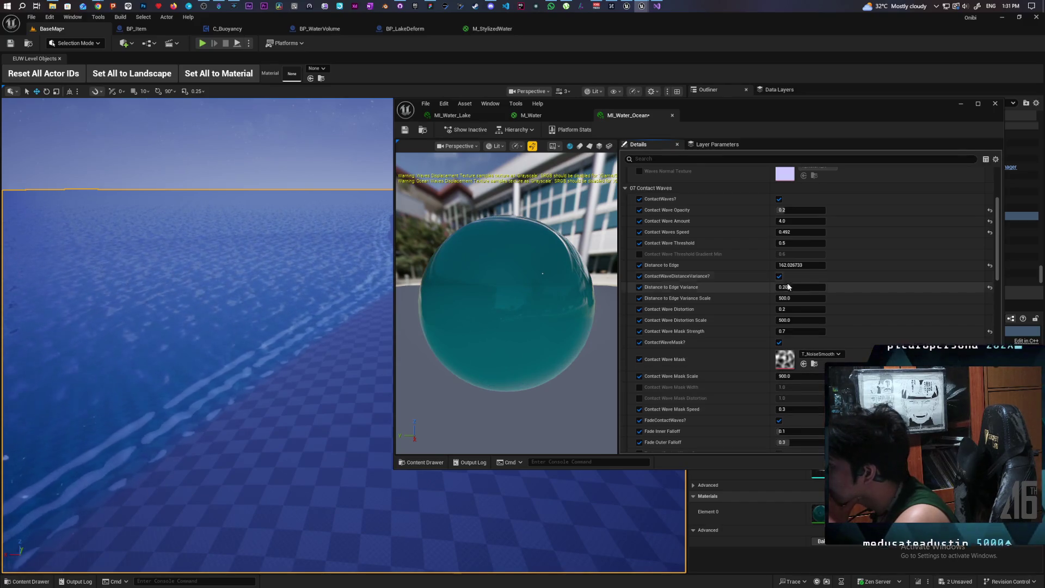
{"action": "left_click_drag", "start_coordinate": [788, 287], "coordinate": [866, 286]}
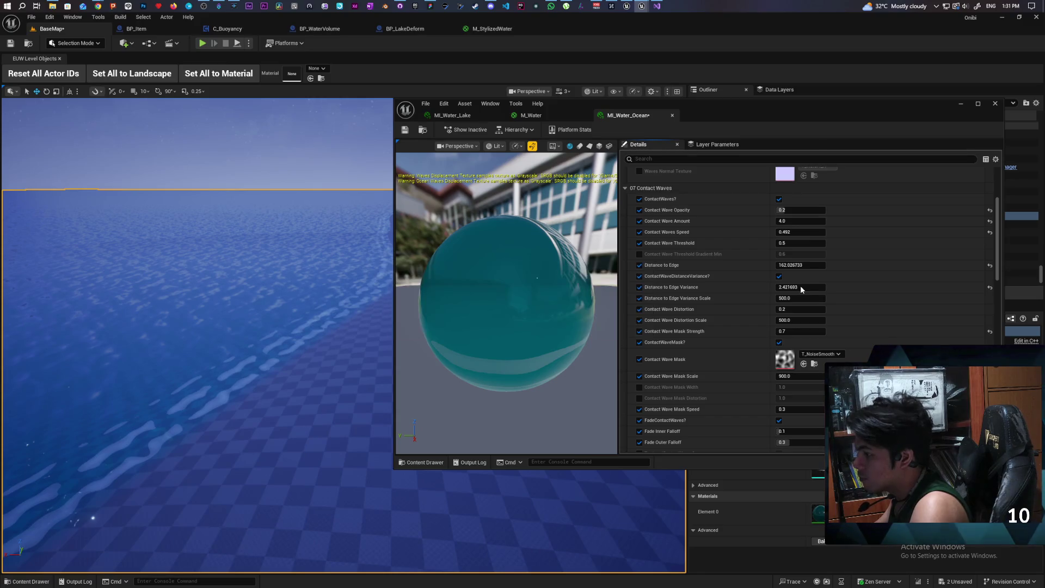
{"action": "left_click_drag", "start_coordinate": [800, 287], "coordinate": [805, 290]}
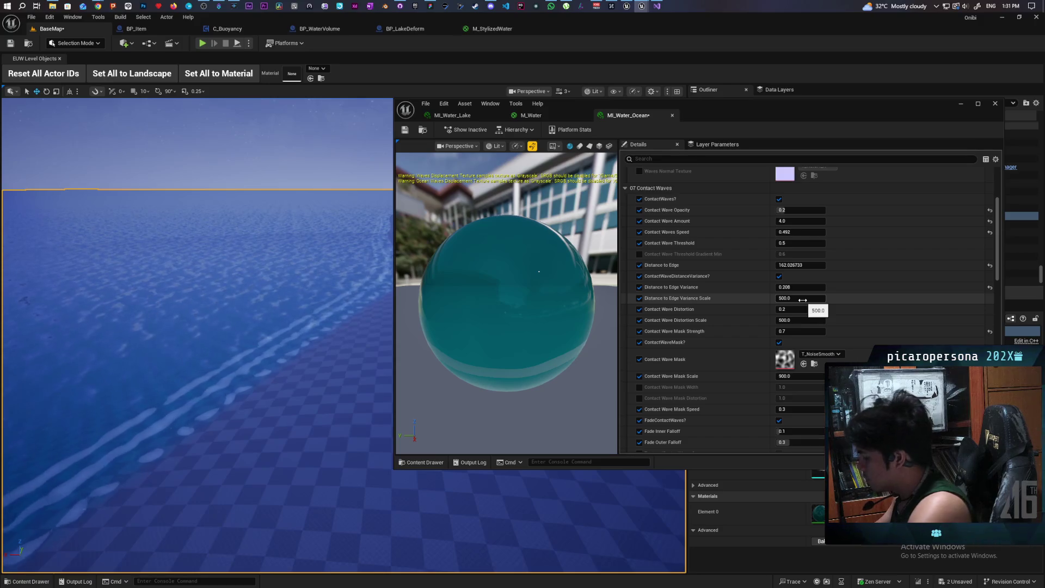
{"action": "type", "text": "1"}
{"action": "key", "text": "Return"}
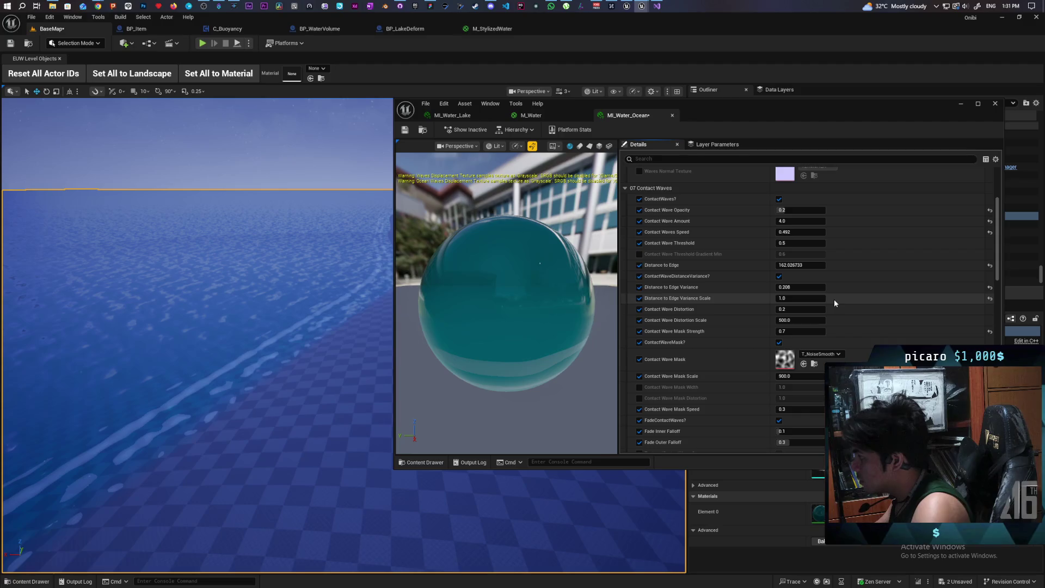
{"action": "key", "text": "ctrl+z"}
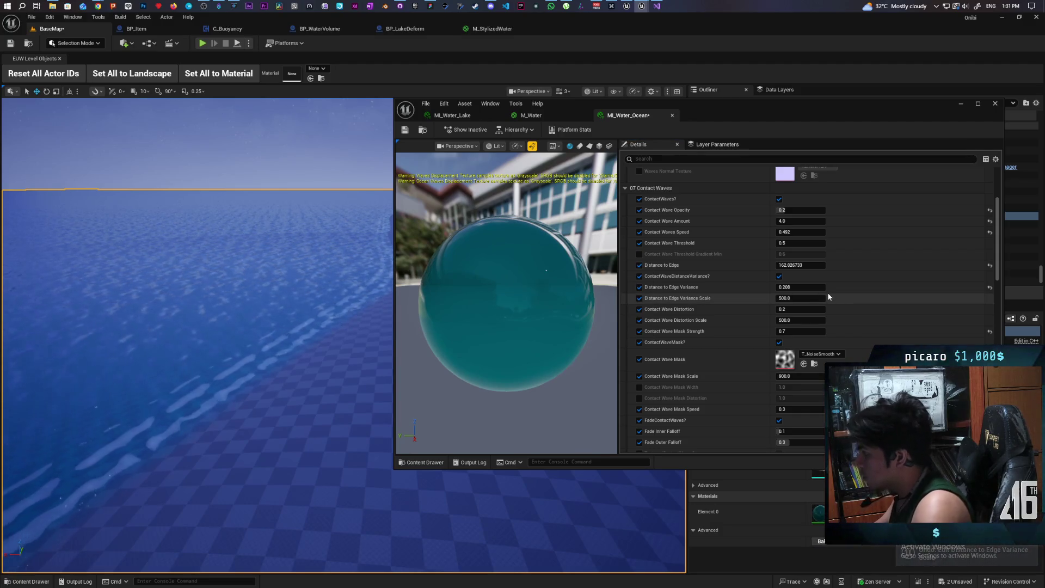
{"action": "scroll", "coordinate": [877, 267], "scroll_direction": "down", "scroll_amount": 3}
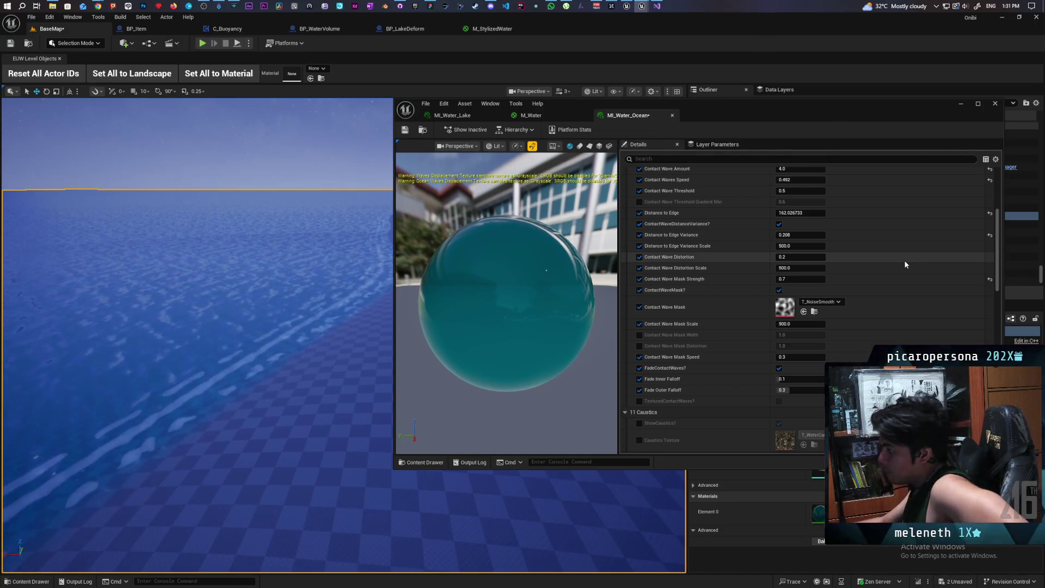
{"action": "left_click", "coordinate": [639, 402]}
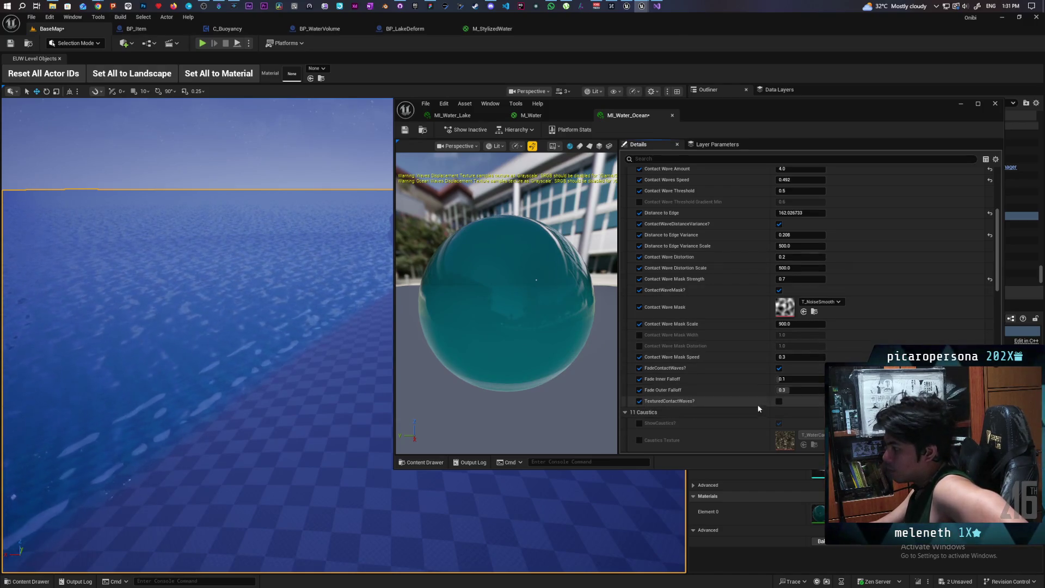
{"action": "left_click", "coordinate": [779, 401]}
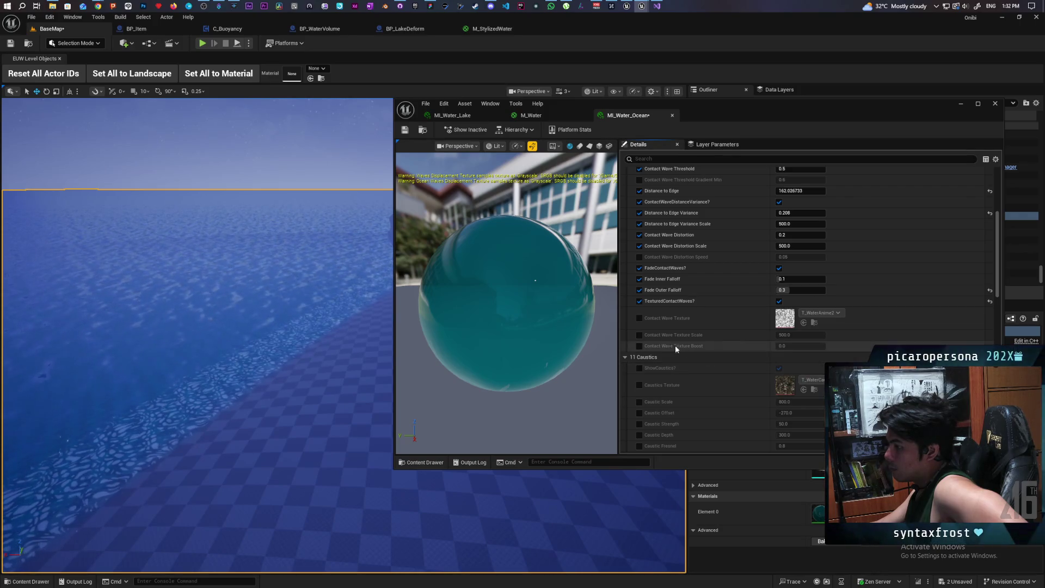
{"action": "left_click", "coordinate": [640, 335]}
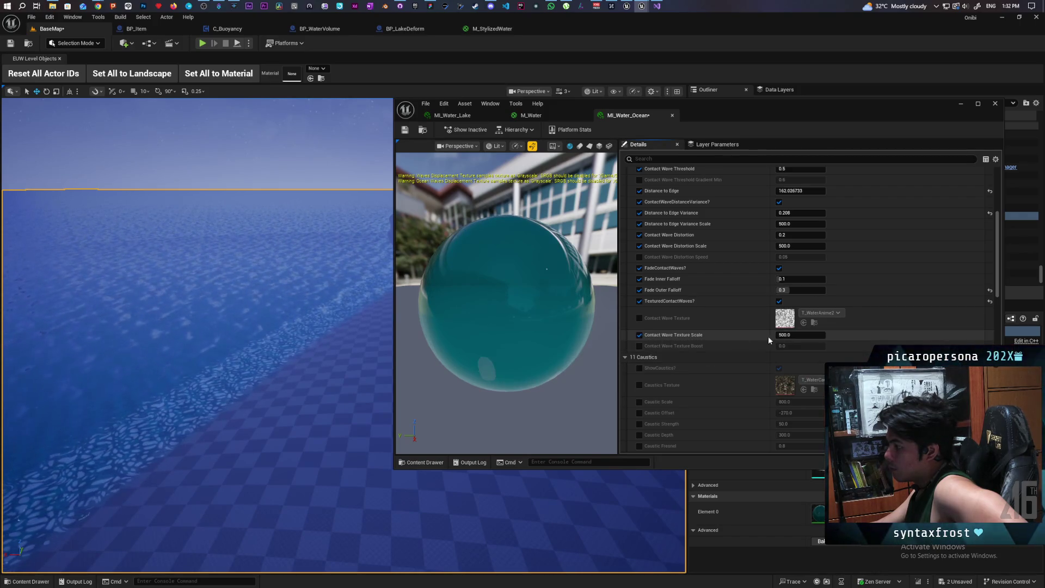
{"action": "left_click", "coordinate": [784, 335]}
{"action": "type", "text": "900"}
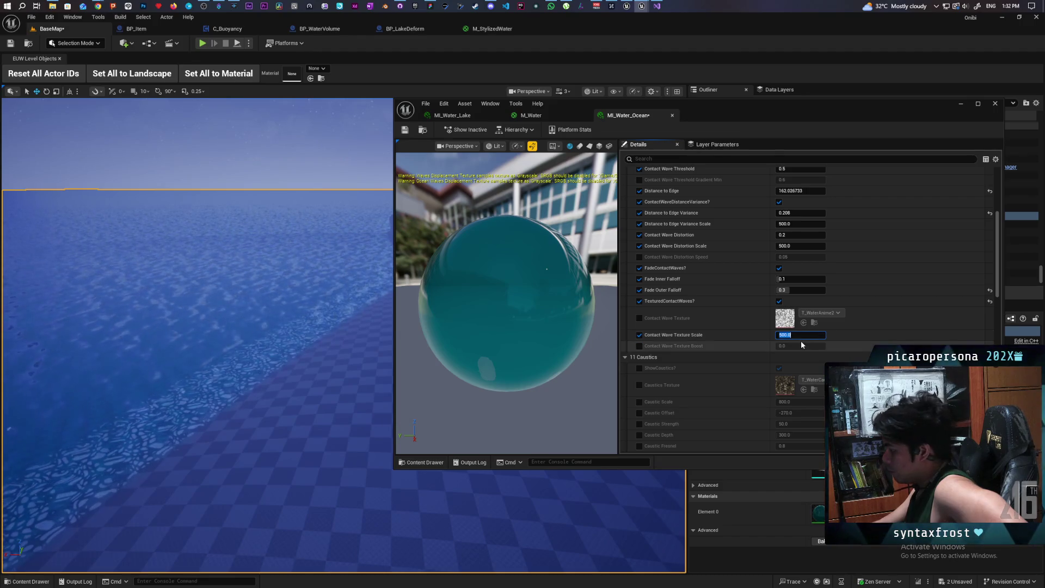
{"action": "key", "text": "Return"}
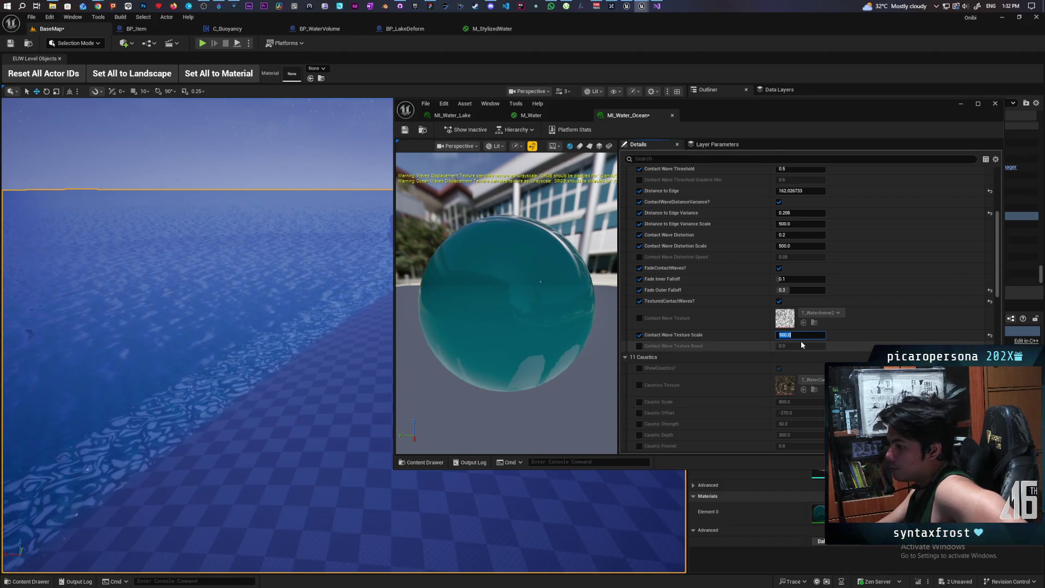
{"action": "type", "text": "18"}
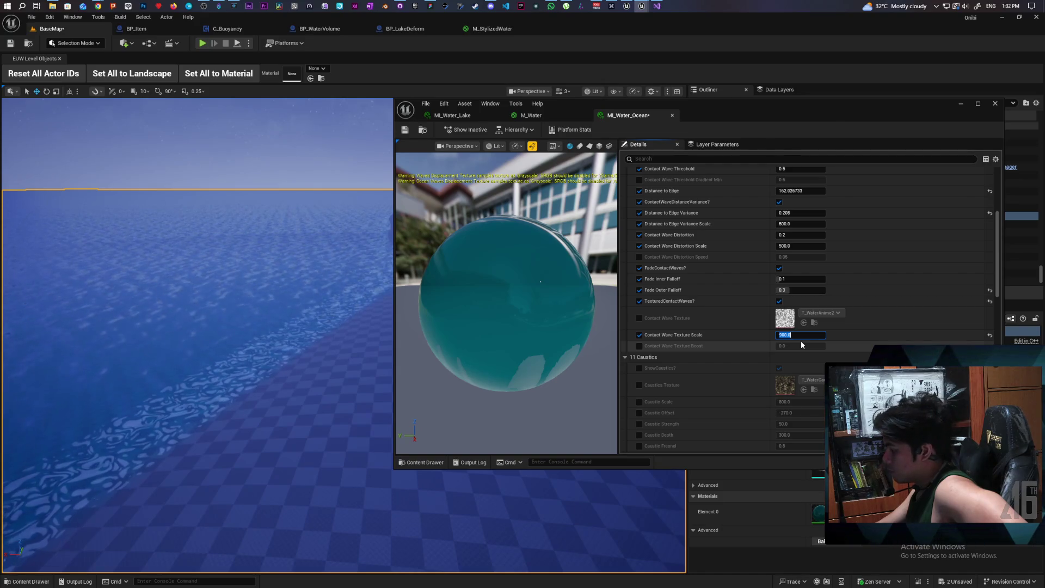
{"action": "type", "text": "00"}
{"action": "key", "text": "Return"}
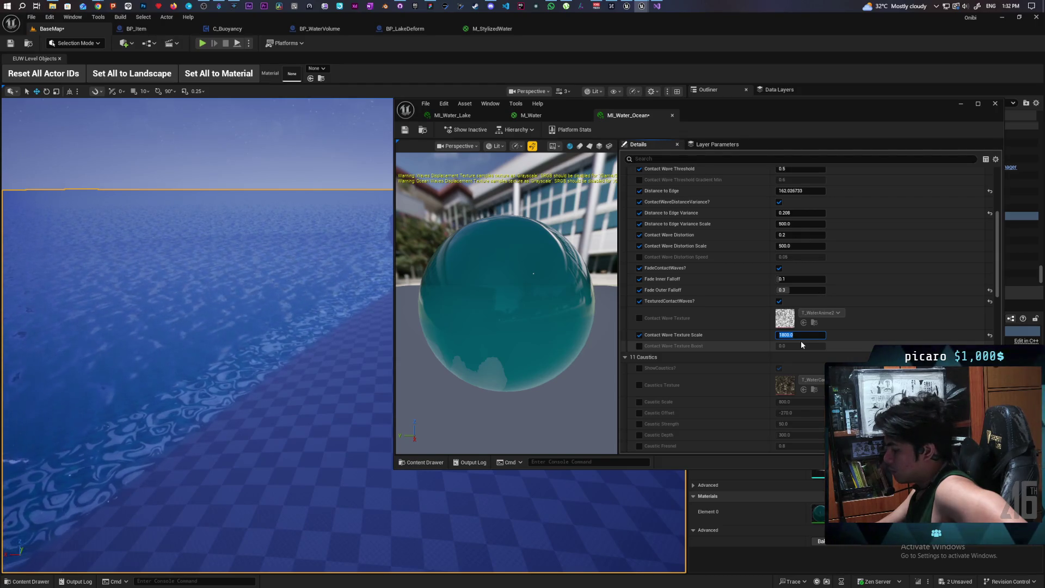
{"action": "type", "text": "300000"}
{"action": "key", "text": "Return"}
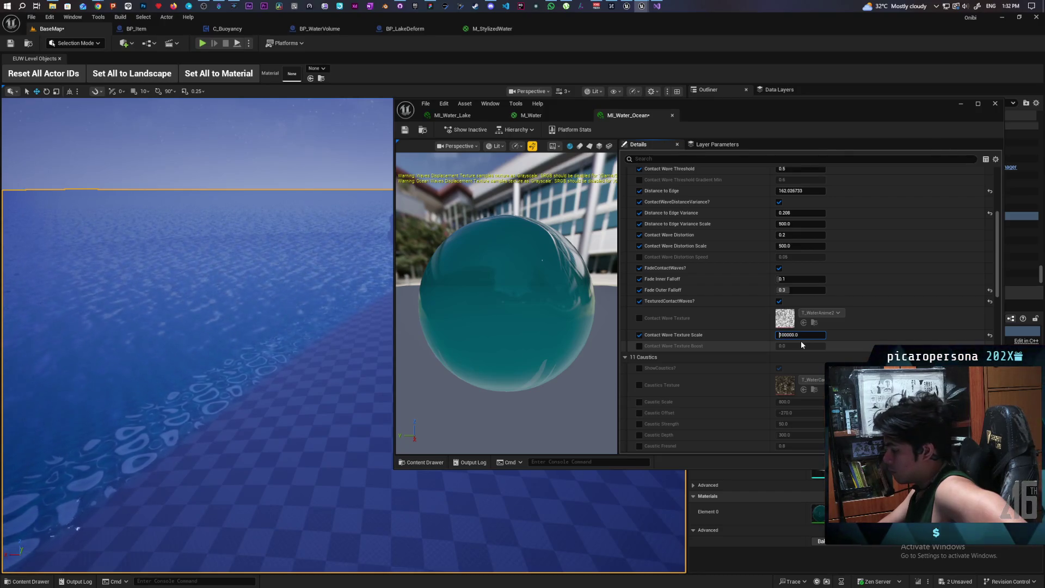
{"action": "type", "text": "10000000"}
{"action": "key", "text": "Return"}
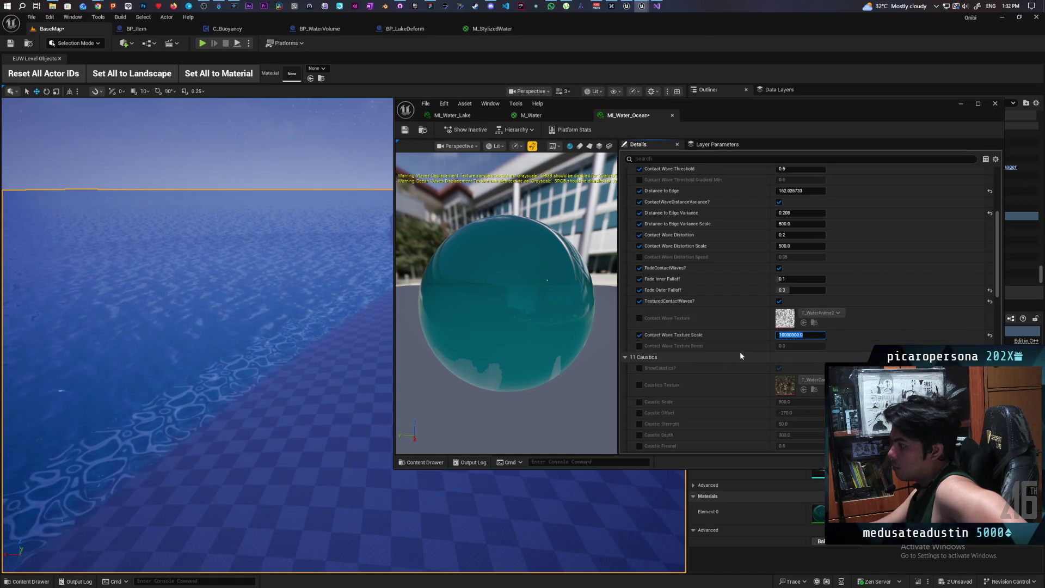
{"action": "type", "text": "000"}
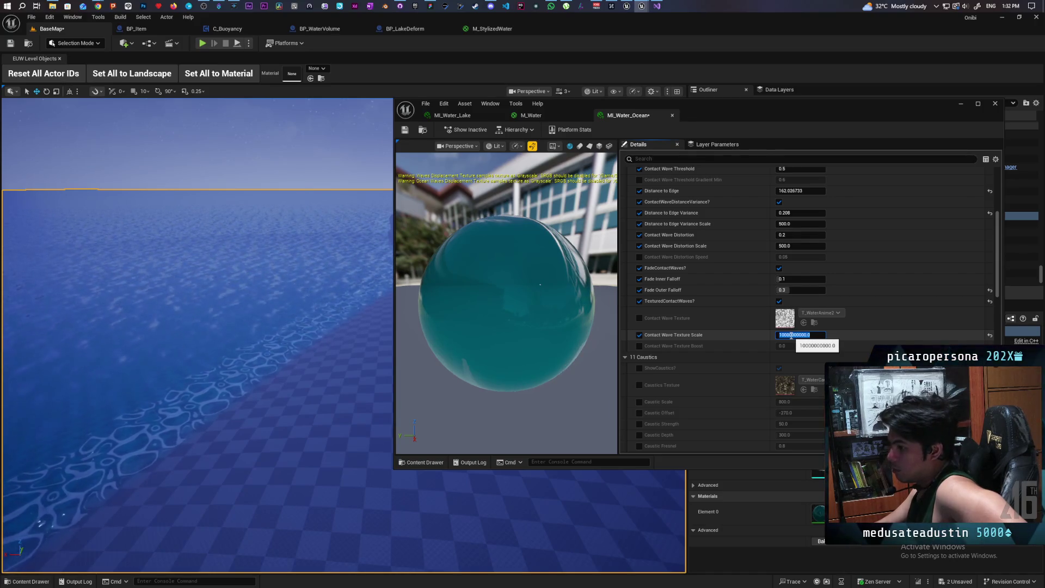
{"action": "left_click", "coordinate": [791, 335]}
{"action": "key", "text": "Return"}
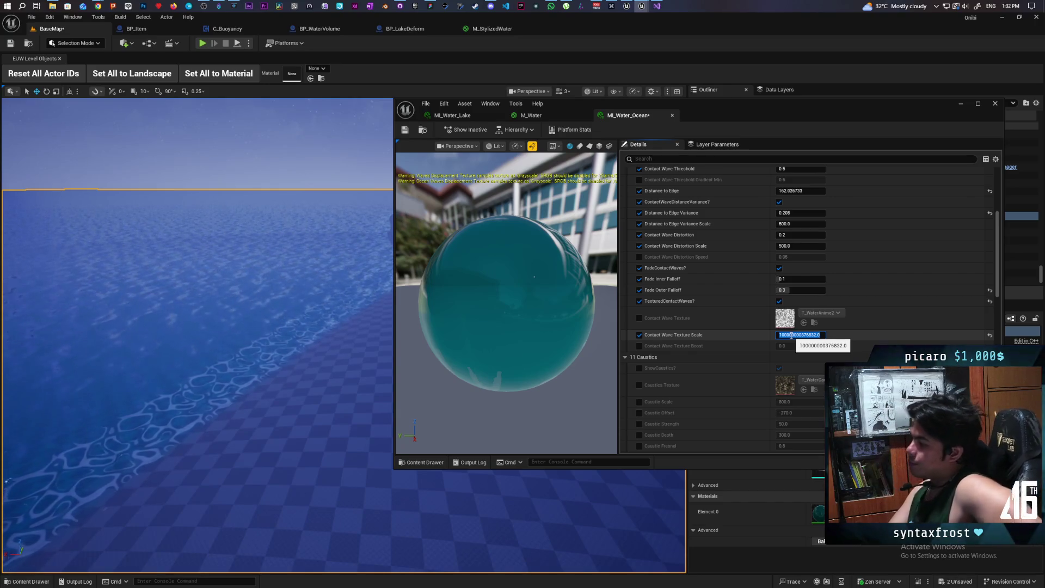
{"action": "left_click", "coordinate": [828, 297]}
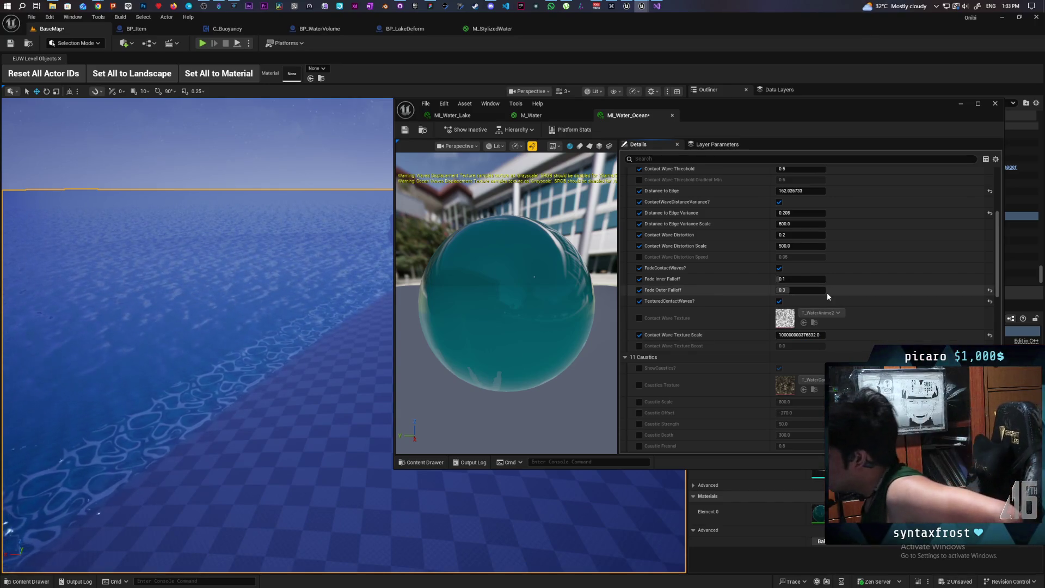
{"action": "left_click", "coordinate": [788, 336]}
{"action": "left_click", "coordinate": [788, 336]}
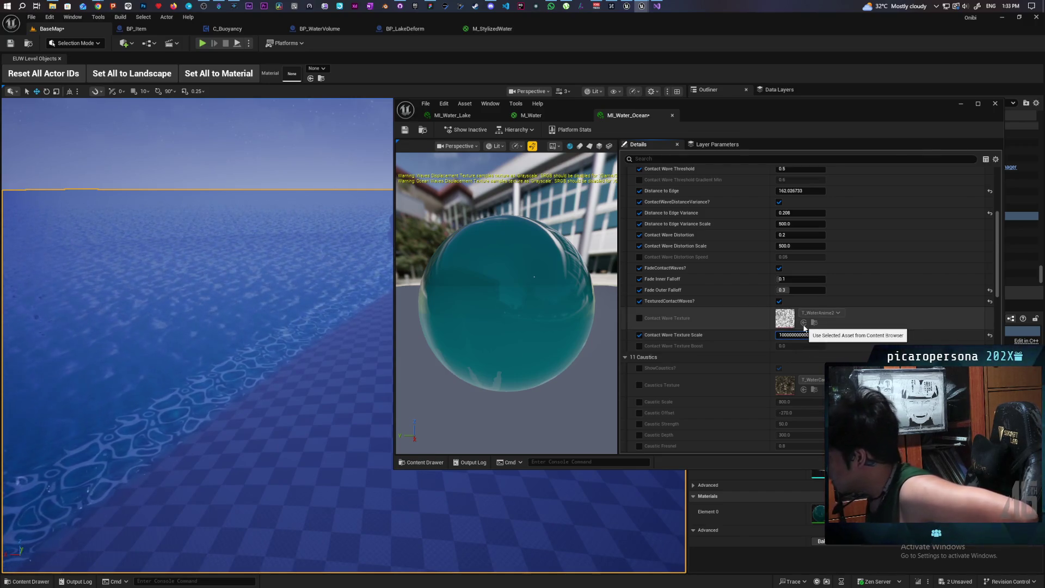
{"action": "key", "text": "Return"}
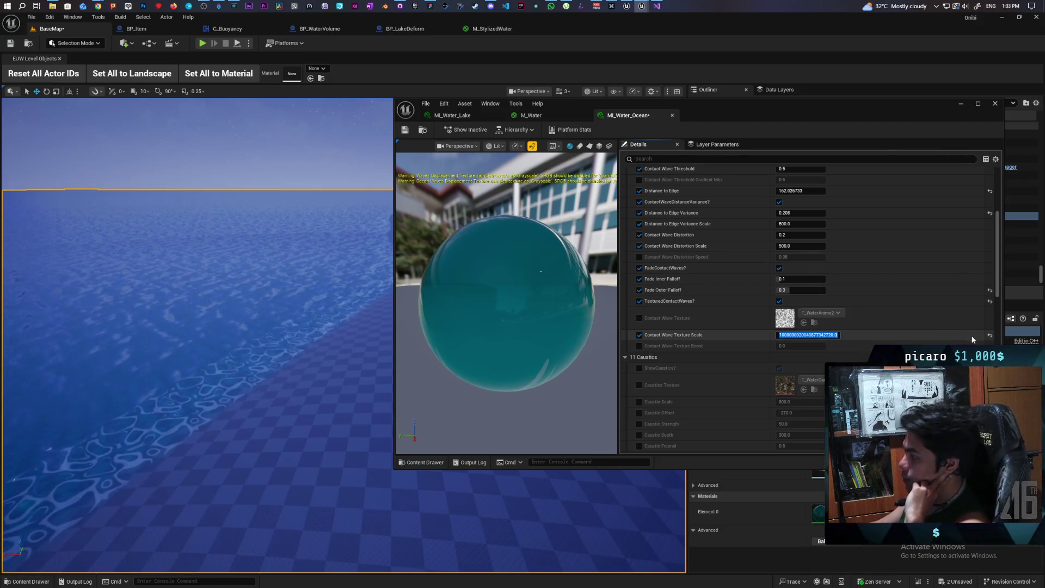
{"action": "left_click", "coordinate": [990, 335]}
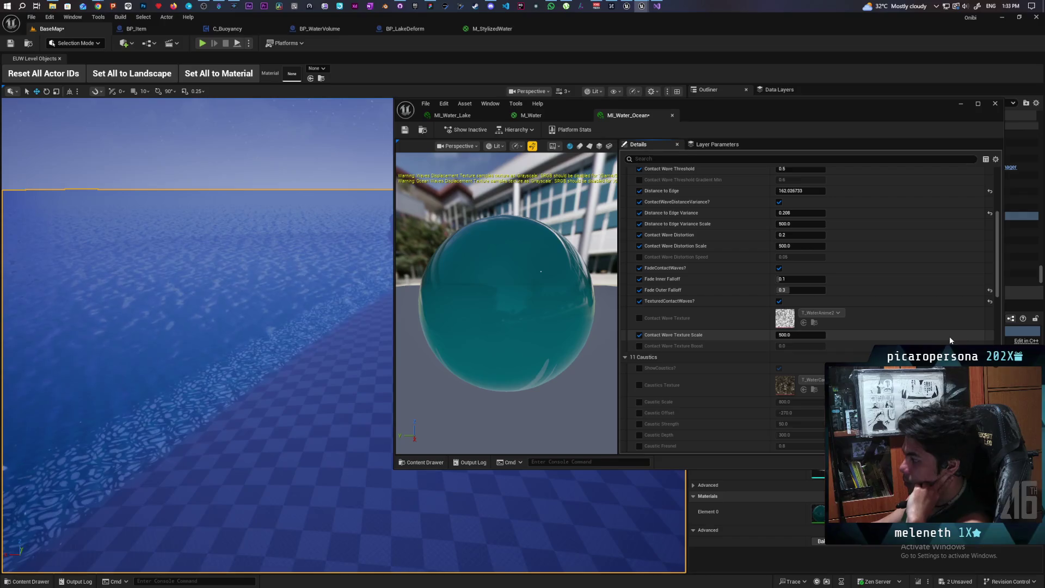
{"action": "left_click", "coordinate": [787, 336]}
{"action": "type", "text": "1"}
{"action": "key", "text": "Return"}
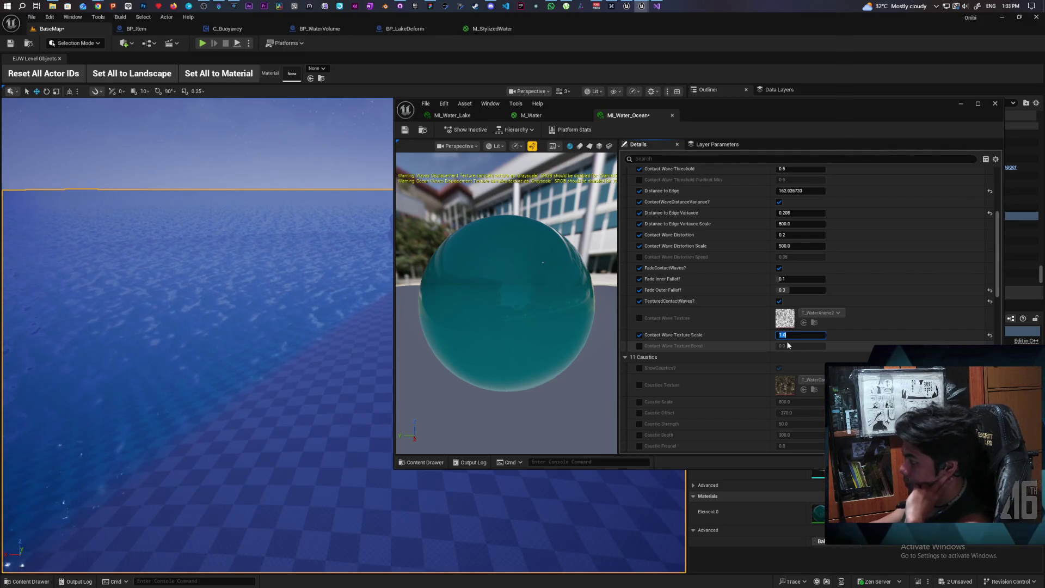
{"action": "type", "text": "2"}
{"action": "key", "text": "Return"}
{"action": "type", "text": "10"}
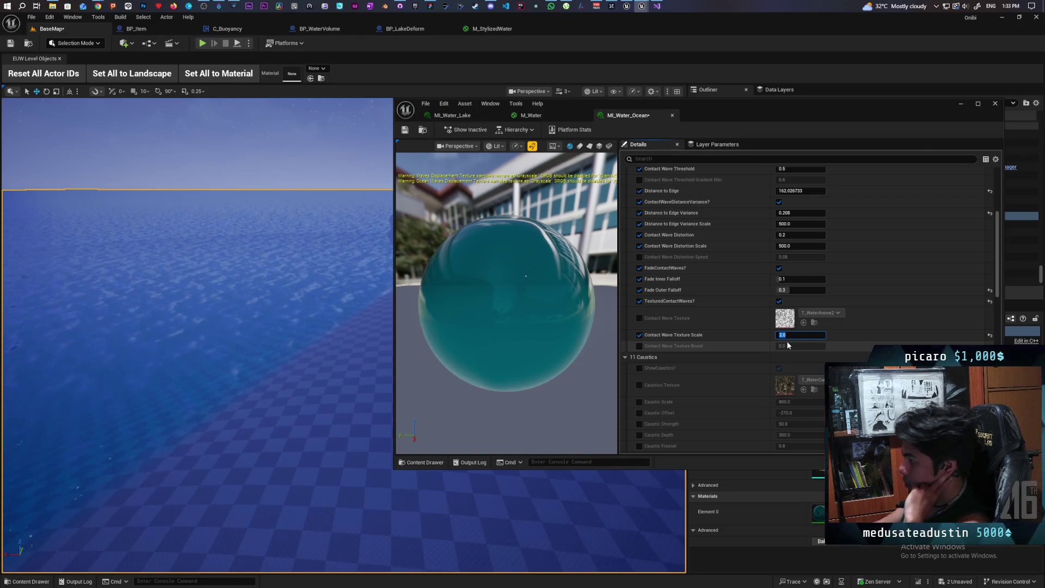
{"action": "type", "text": "0"}
{"action": "key", "text": "Return"}
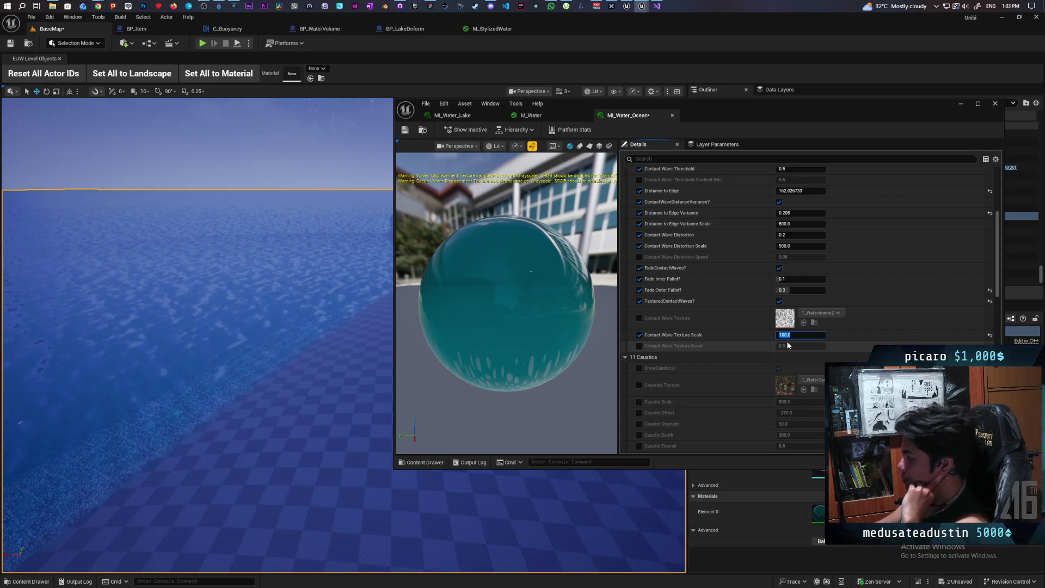
{"action": "type", "text": "500"}
{"action": "key", "text": "Return"}
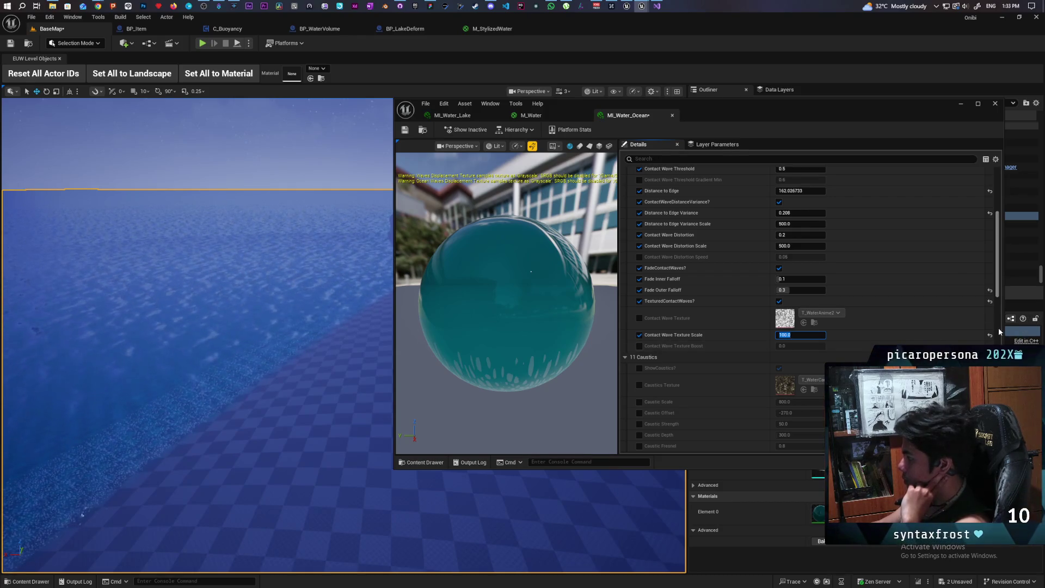
{"action": "left_click", "coordinate": [639, 336]}
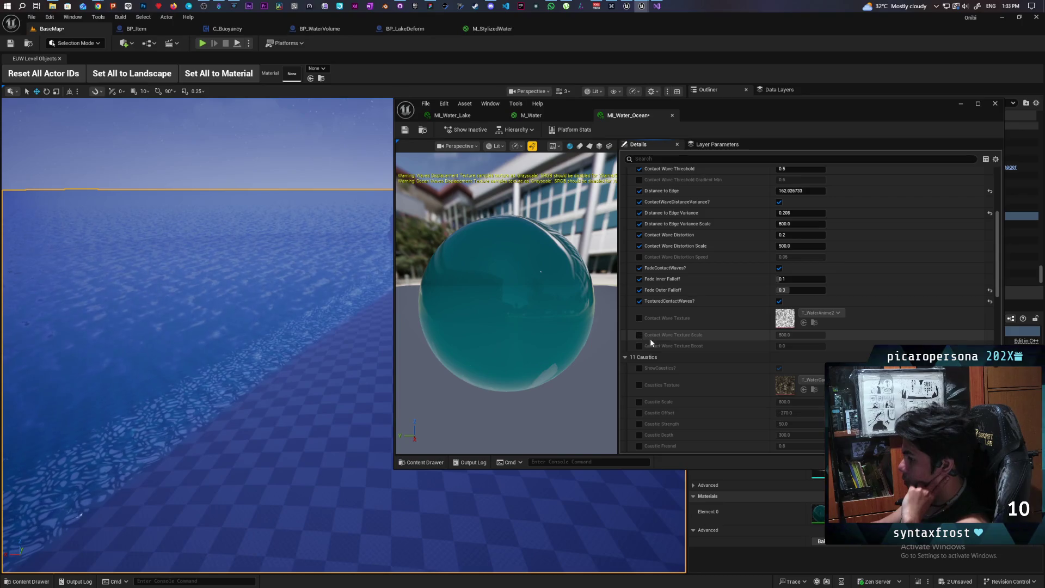
- Switch MI_Water_Ocean's textured contact waves back off
{"action": "left_click", "coordinate": [780, 301]}
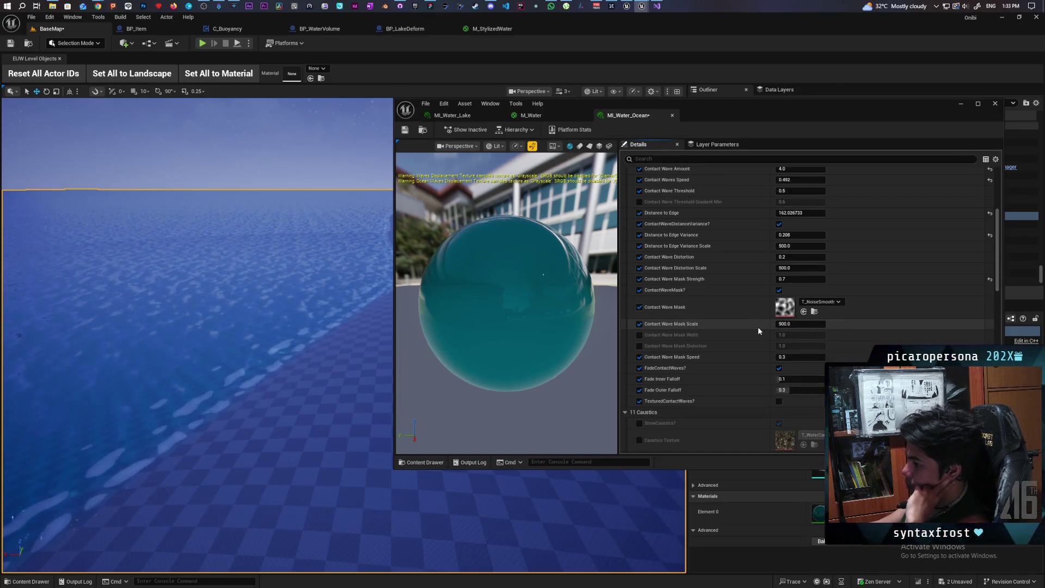
{"action": "scroll", "coordinate": [742, 341], "scroll_direction": "down", "scroll_amount": 5}
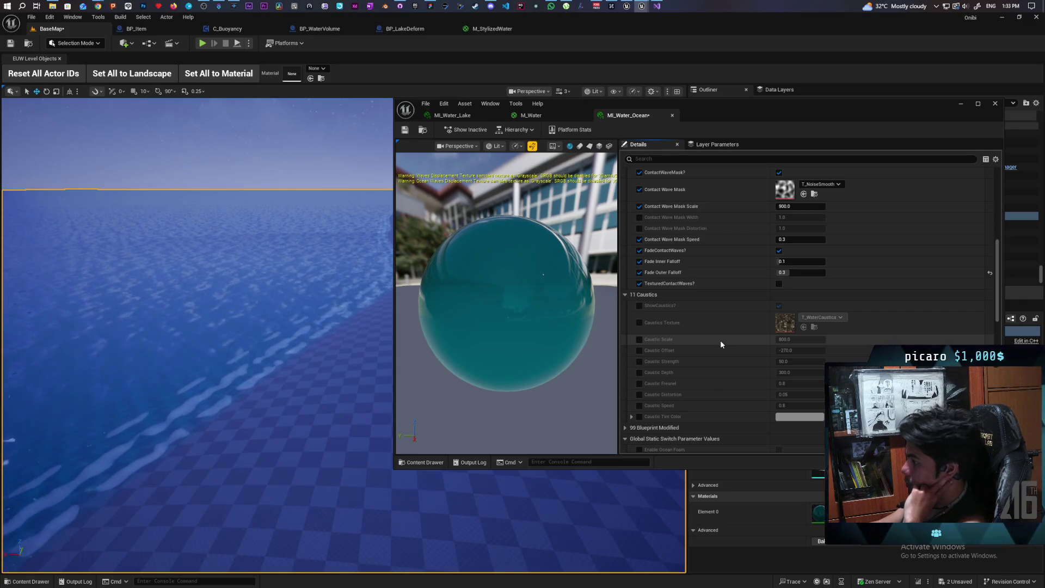
{"action": "left_click_drag", "start_coordinate": [192, 489], "coordinate": [192, 563]}
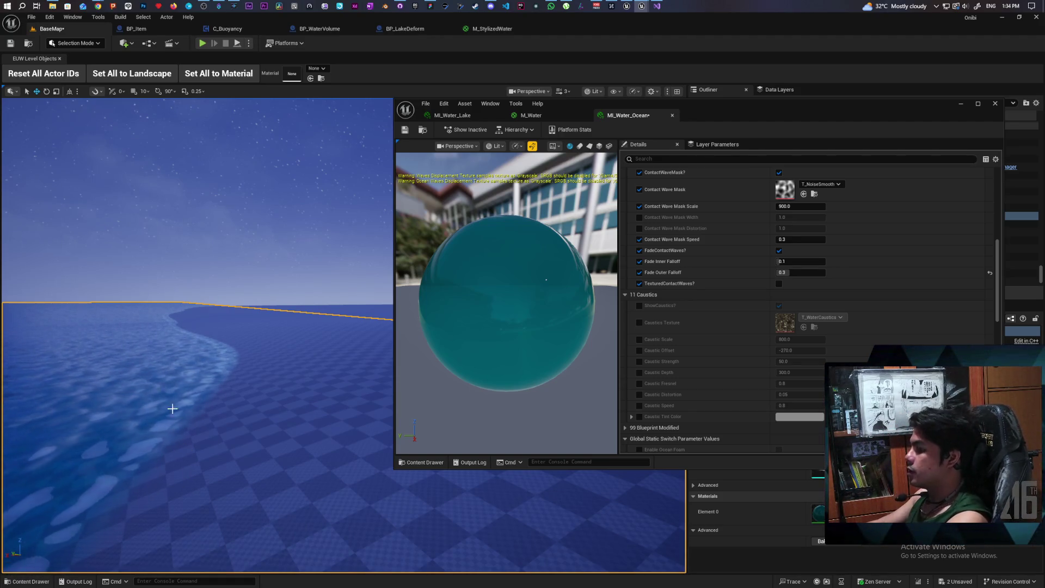
- Check the shoreline foam from close above the water, then save the level and MI_Water_Ocean
{"action": "mouse_move", "coordinate": [253, 393]}
{"action": "left_mouse_down"}
{"action": "mouse_move", "coordinate": [229, 388]}
{"action": "mouse_move", "coordinate": [254, 394]}
{"action": "left_mouse_up"}
{"action": "left_click_drag", "start_coordinate": [187, 385], "coordinate": [187, 362]}
{"action": "mouse_move", "coordinate": [252, 416]}
{"action": "left_mouse_down"}
{"action": "mouse_move", "coordinate": [252, 436]}
{"action": "mouse_move", "coordinate": [260, 414]}
{"action": "left_mouse_up"}
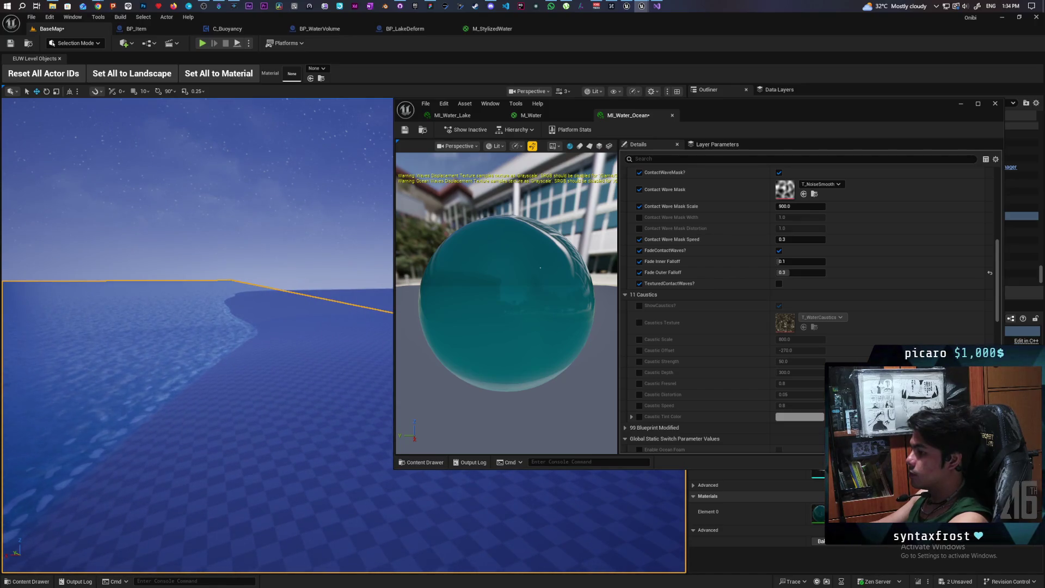
{"action": "left_click_drag", "start_coordinate": [260, 414], "coordinate": [240, 414]}
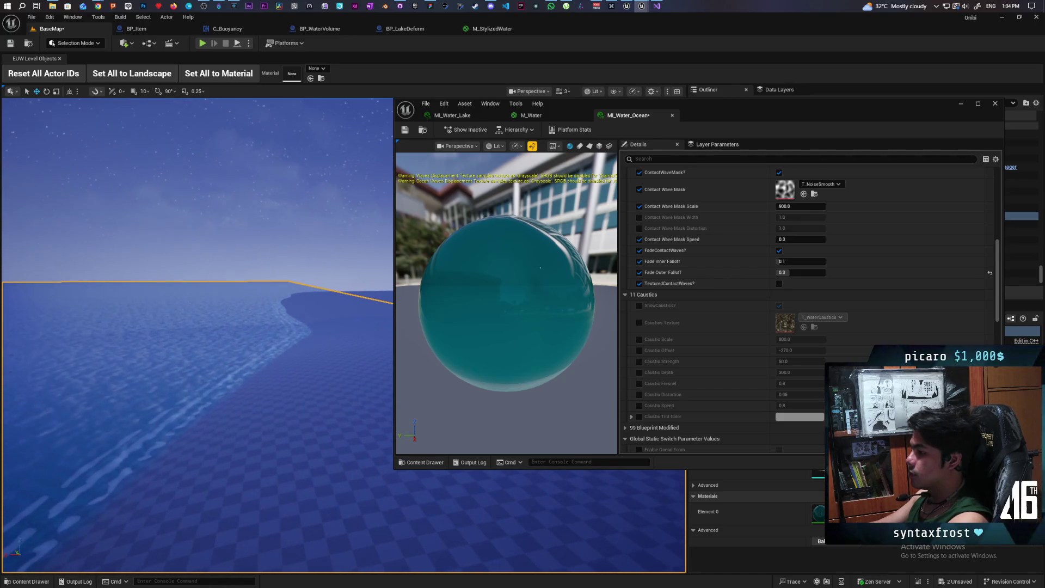
{"action": "key", "text": "ctrl+s"}
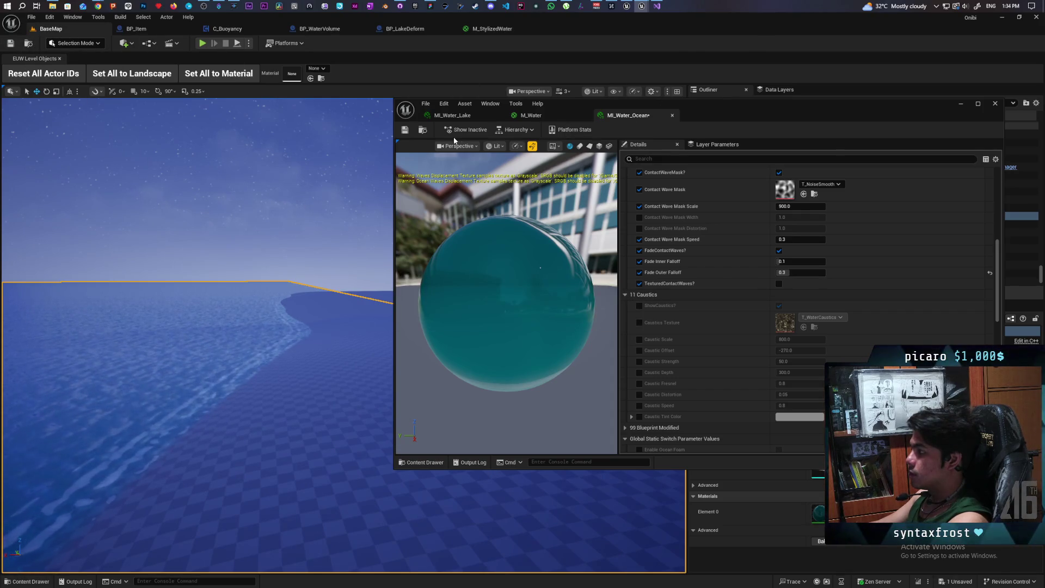
{"action": "key", "text": "ctrl+s"}
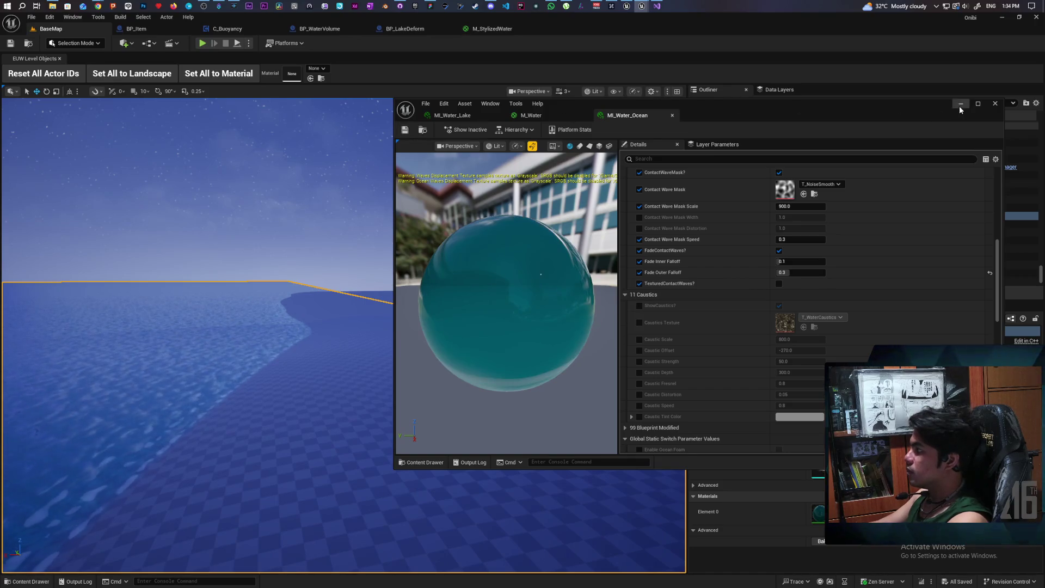
- Close the MI_Water_Ocean editor and walk the character to the lake's edge and into the water
{"action": "left_click", "coordinate": [961, 104]}
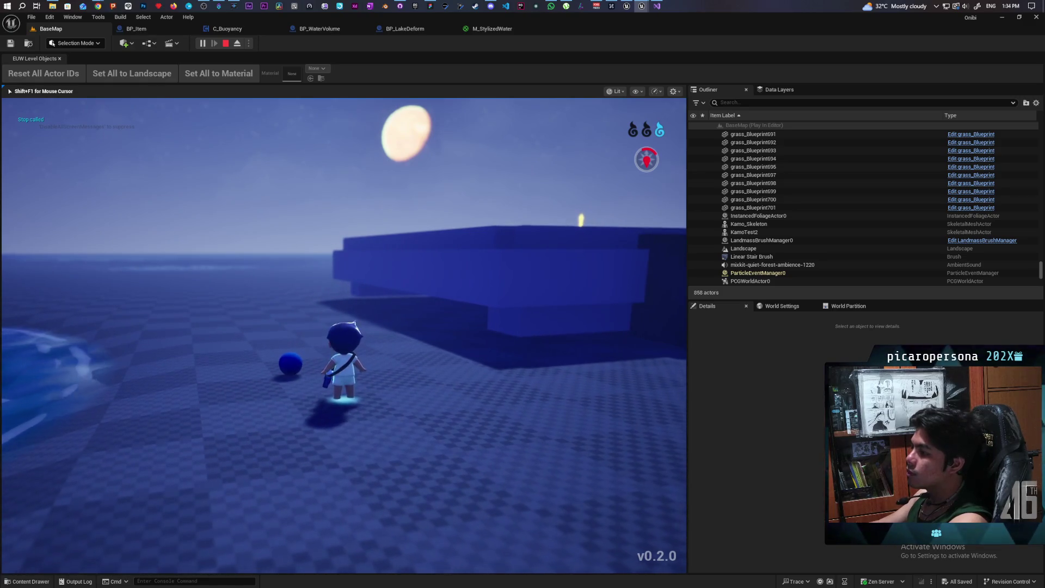
{"action": "key", "text": "w"}
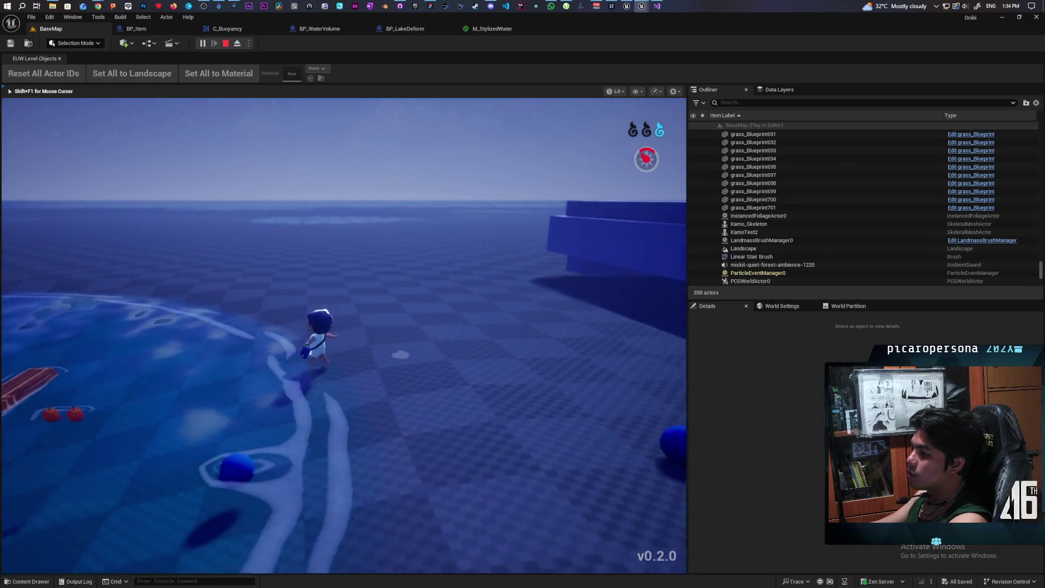
{"action": "key", "text": "w"}
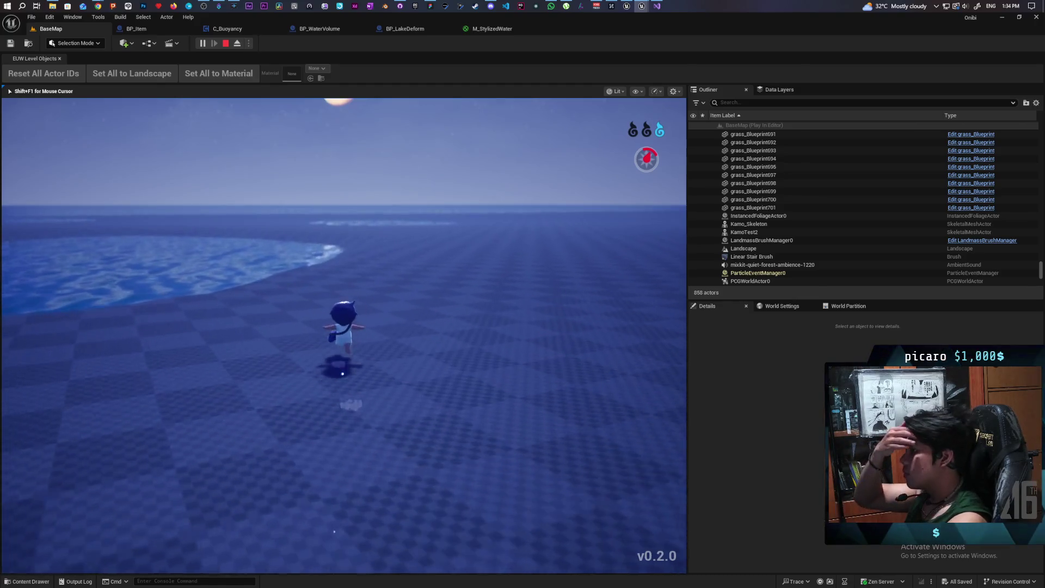
{"action": "key", "text": "w"}
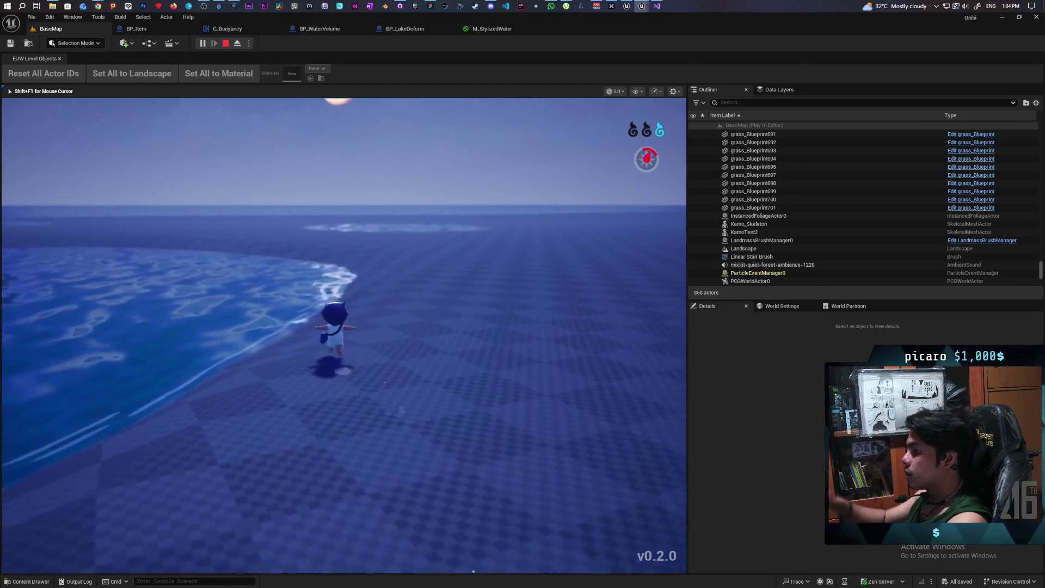
{"action": "key", "text": "w"}
{"action": "key", "text": "w"}
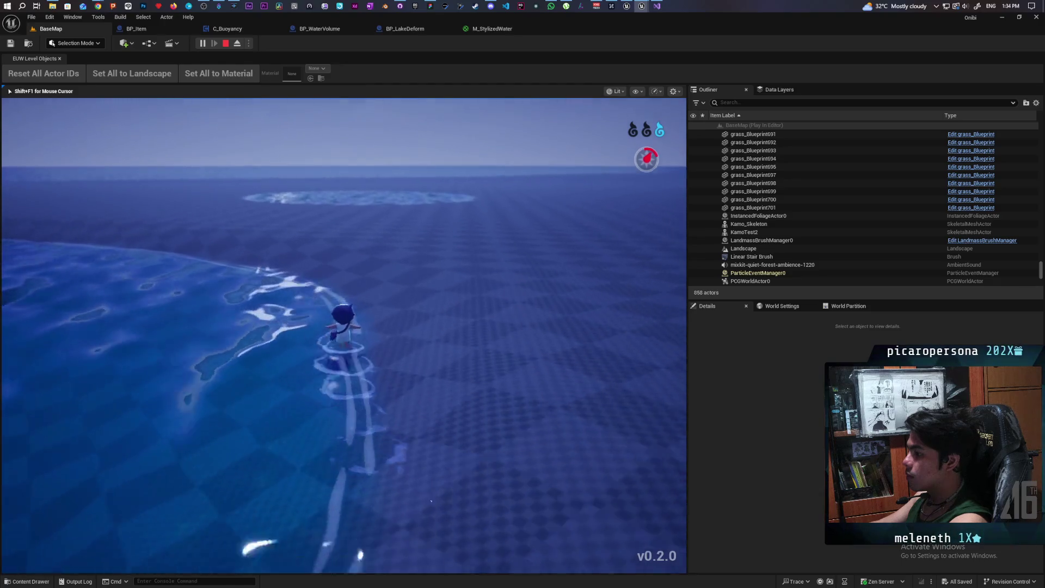
- Wade through the water disc and ocean, strafing left and right to trail foam, then stop play
{"action": "key", "text": "w"}
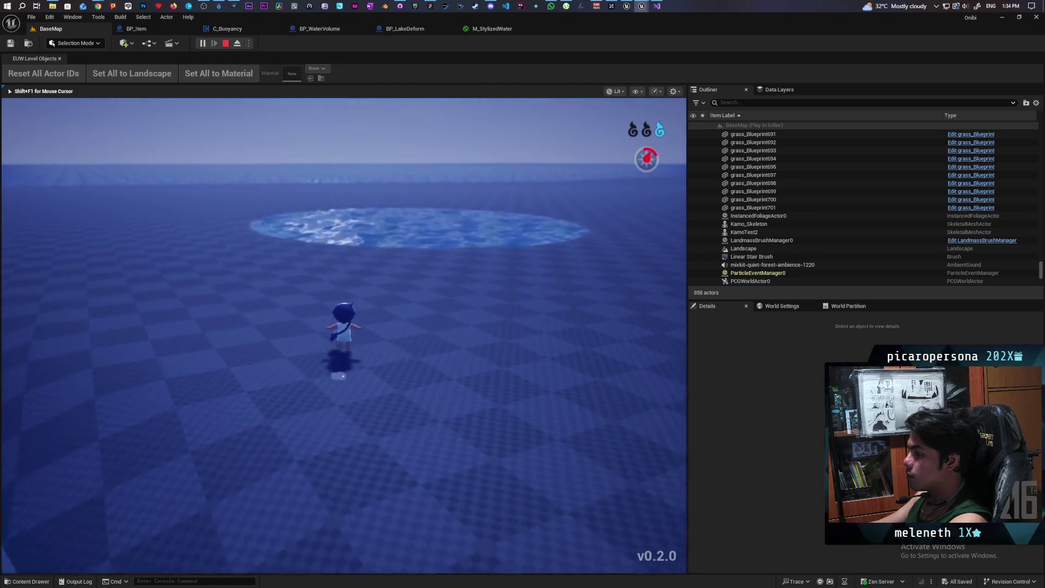
{"action": "key", "text": "w"}
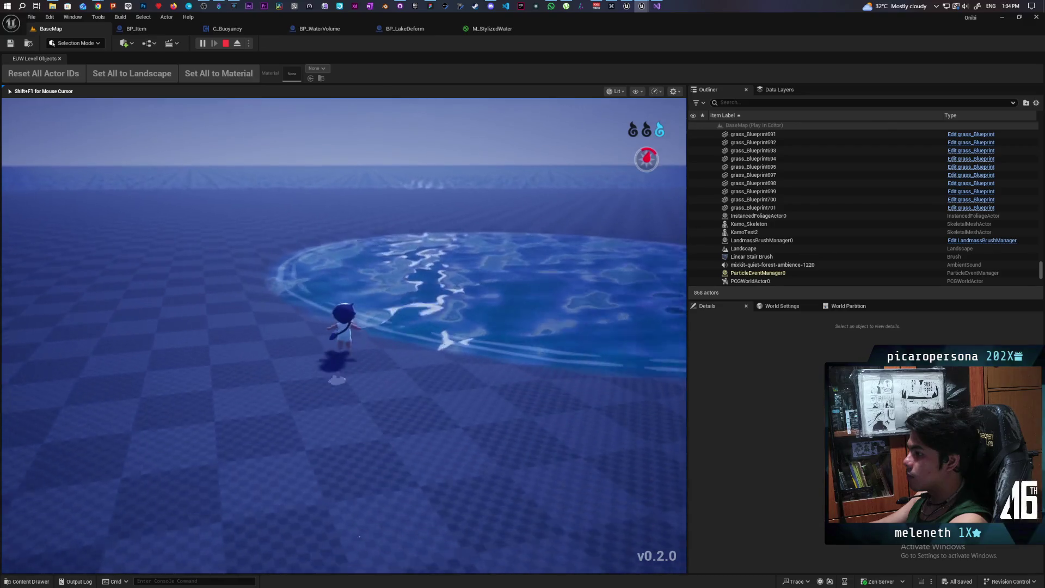
{"action": "key", "text": "w"}
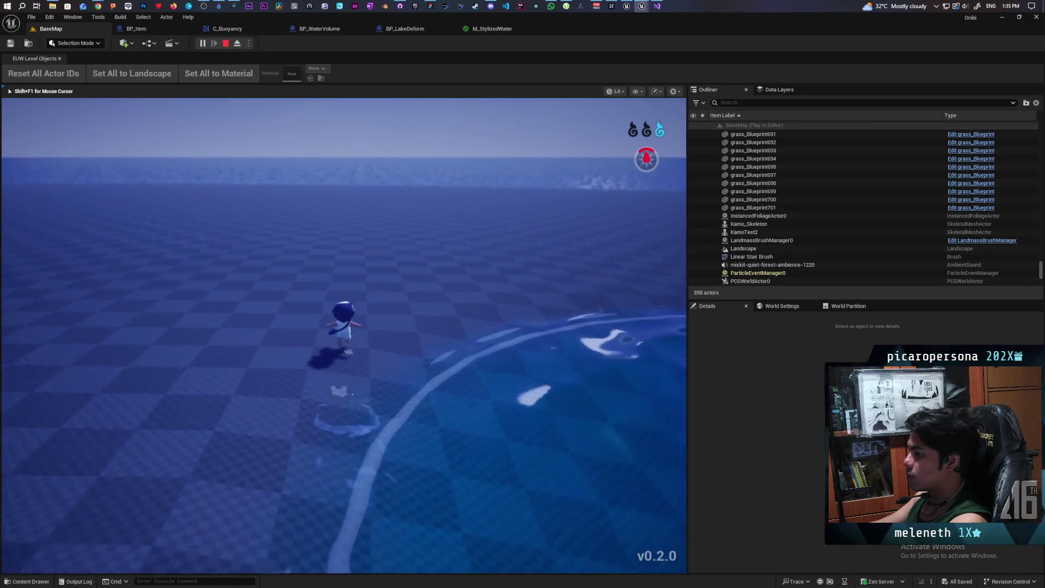
{"action": "key", "text": "w"}
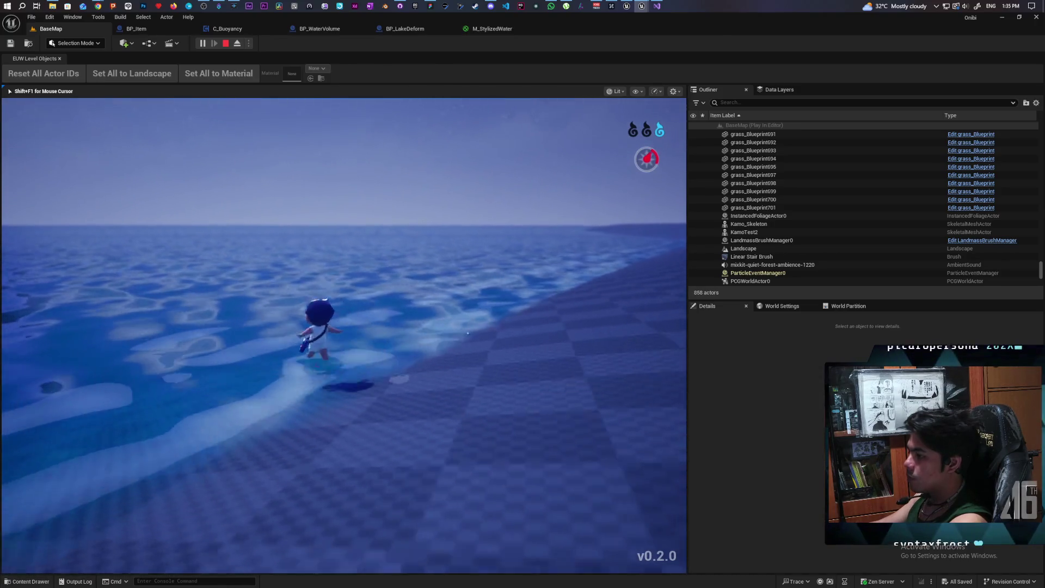
{"action": "key", "text": "w"}
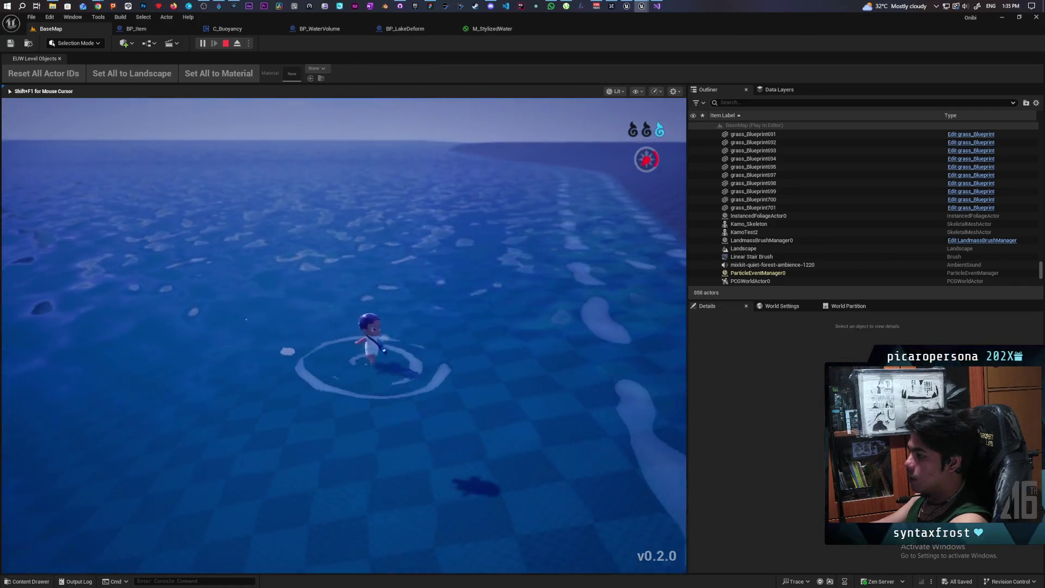
{"action": "key", "text": "d"}
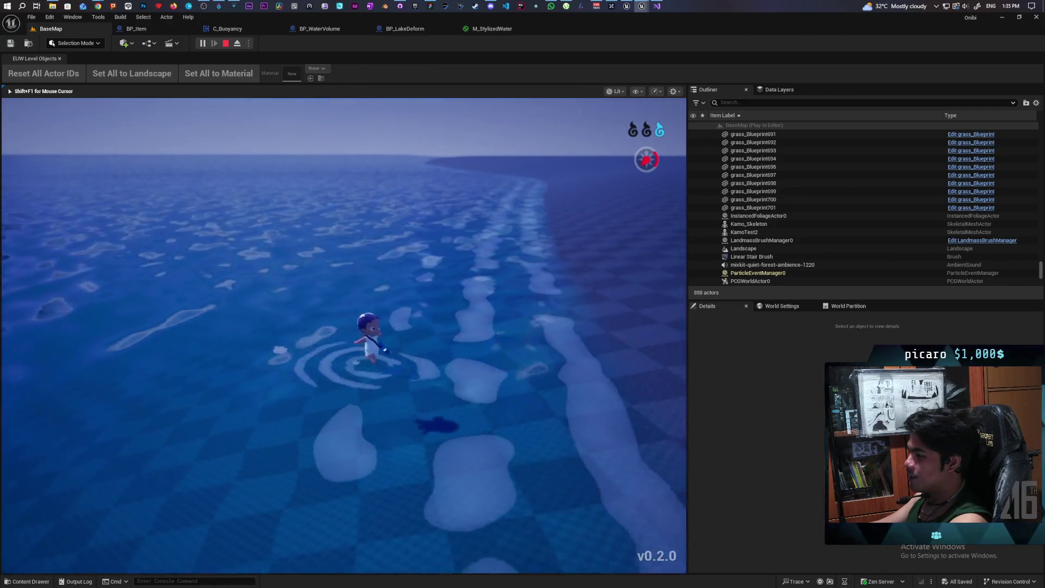
{"action": "key", "text": "a"}
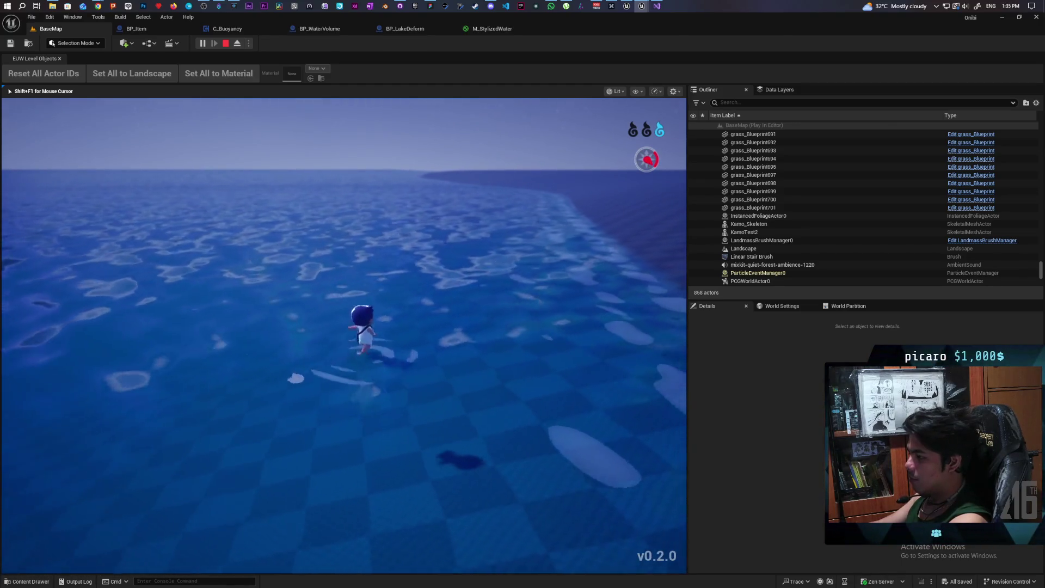
{"action": "key", "text": "e"}
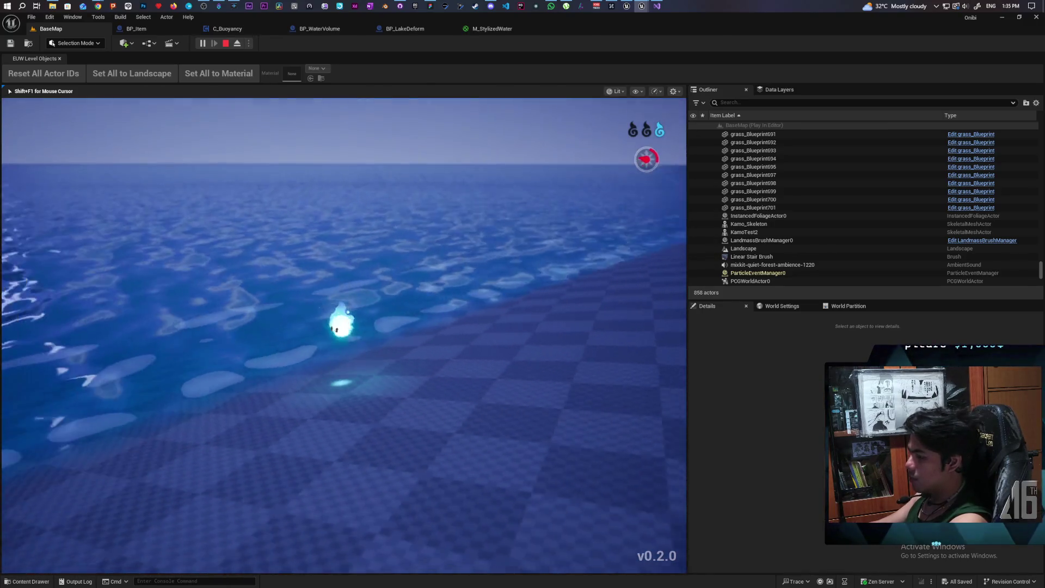
{"action": "key", "text": "Escape"}
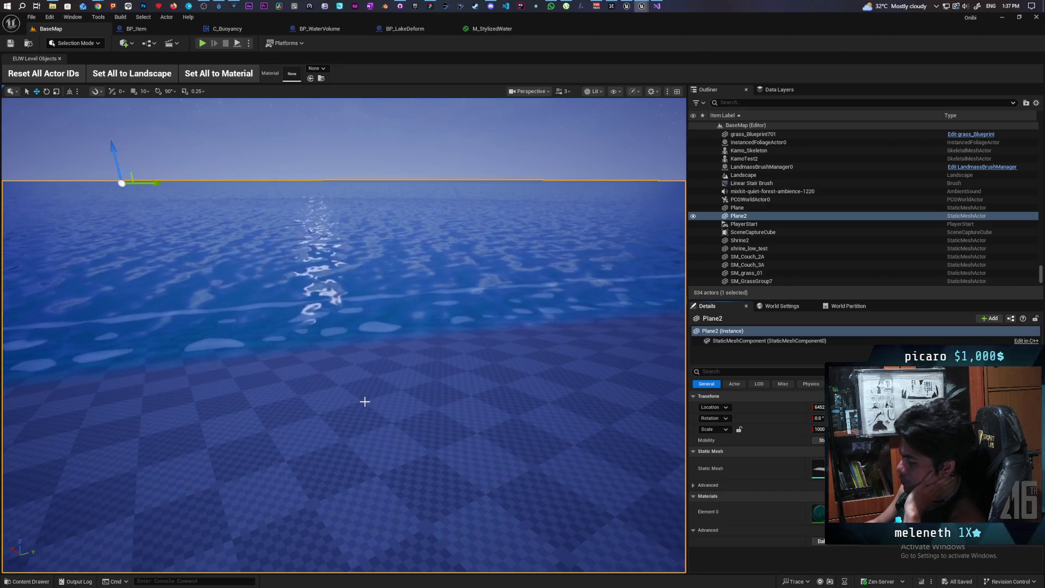
- Fly the camera up and tilt down over Plane2's corner and its foamy shoreline edge
{"action": "mouse_move", "coordinate": [316, 443]}
{"action": "left_mouse_down"}
{"action": "mouse_move", "coordinate": [272, 406]}
{"action": "mouse_move", "coordinate": [324, 391]}
{"action": "mouse_move", "coordinate": [326, 422]}
{"action": "mouse_move", "coordinate": [327, 370]}
{"action": "left_mouse_up"}
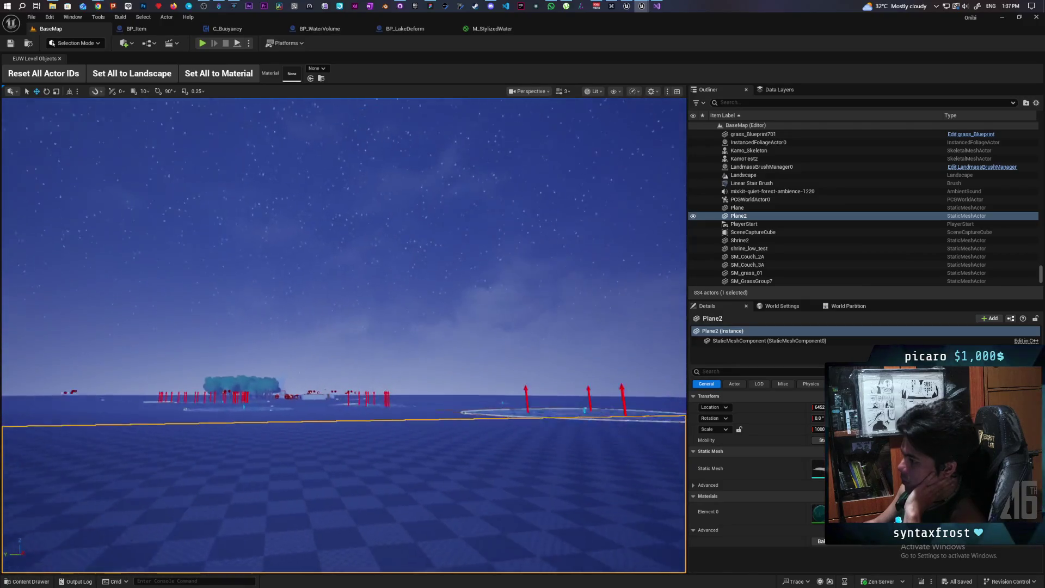
{"action": "mouse_move", "coordinate": [326, 370]}
{"action": "left_mouse_down"}
{"action": "mouse_move", "coordinate": [435, 358]}
{"action": "mouse_move", "coordinate": [406, 357]}
{"action": "mouse_move", "coordinate": [417, 356]}
{"action": "left_mouse_up"}
{"action": "left_click_drag", "start_coordinate": [317, 443], "coordinate": [318, 443]}
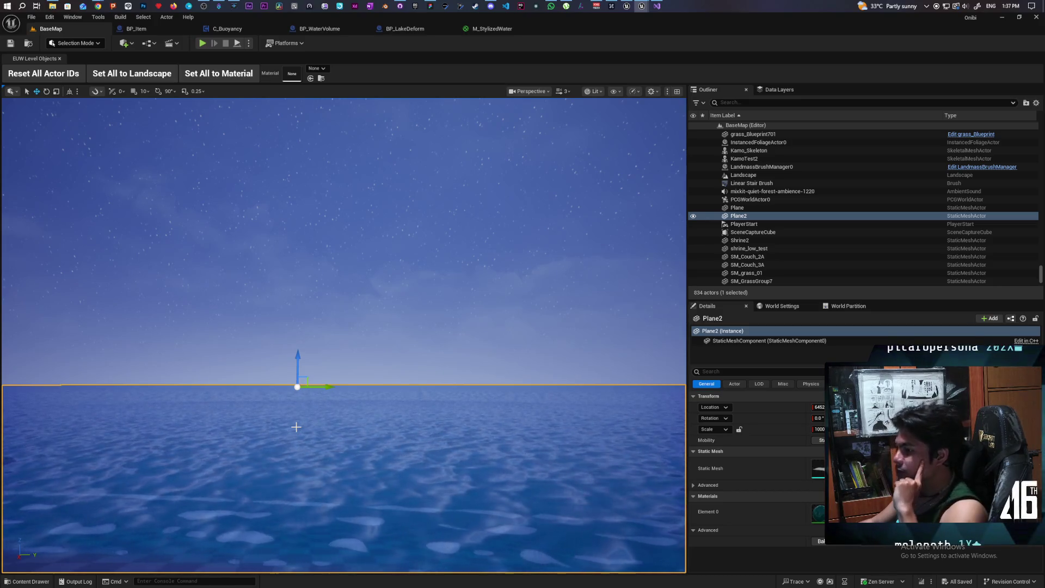
{"action": "mouse_move", "coordinate": [288, 428]}
{"action": "left_mouse_down"}
{"action": "mouse_move", "coordinate": [287, 455]}
{"action": "mouse_move", "coordinate": [263, 438]}
{"action": "left_mouse_up"}
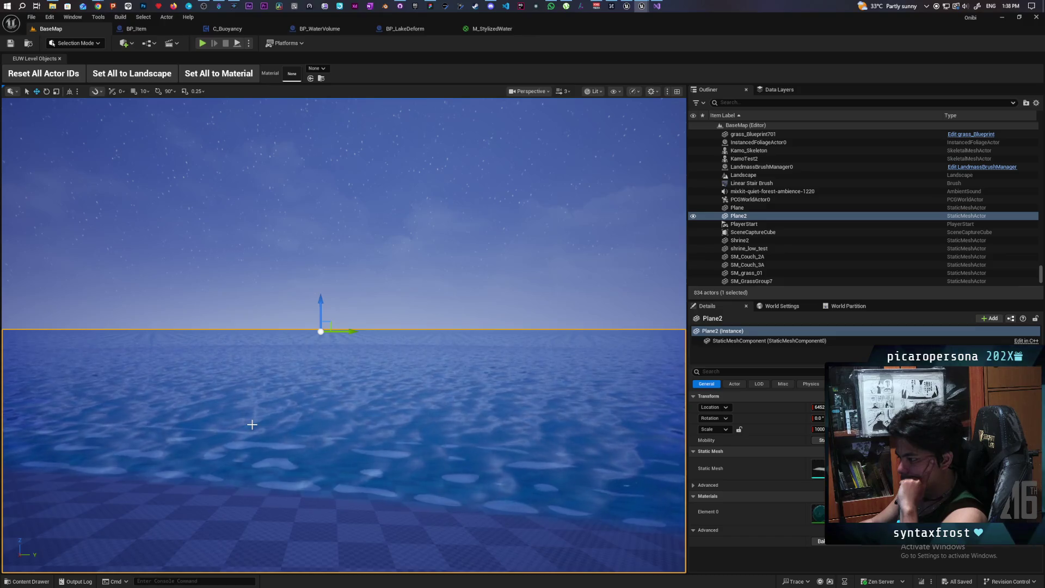
{"action": "mouse_move", "coordinate": [303, 432]}
{"action": "left_mouse_down"}
{"action": "mouse_move", "coordinate": [306, 495]}
{"action": "mouse_move", "coordinate": [279, 473]}
{"action": "mouse_move", "coordinate": [427, 415]}
{"action": "left_mouse_up"}
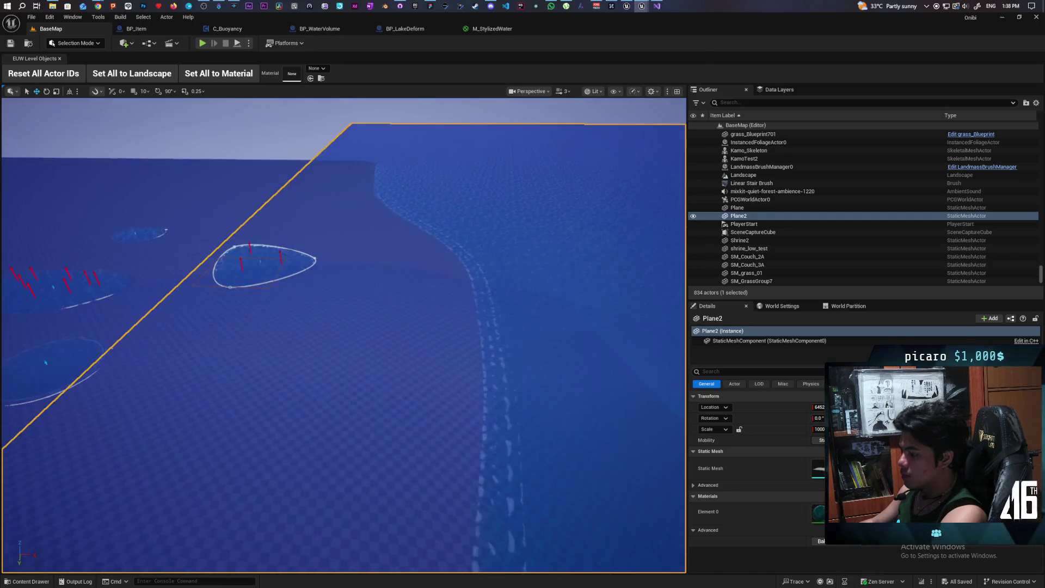